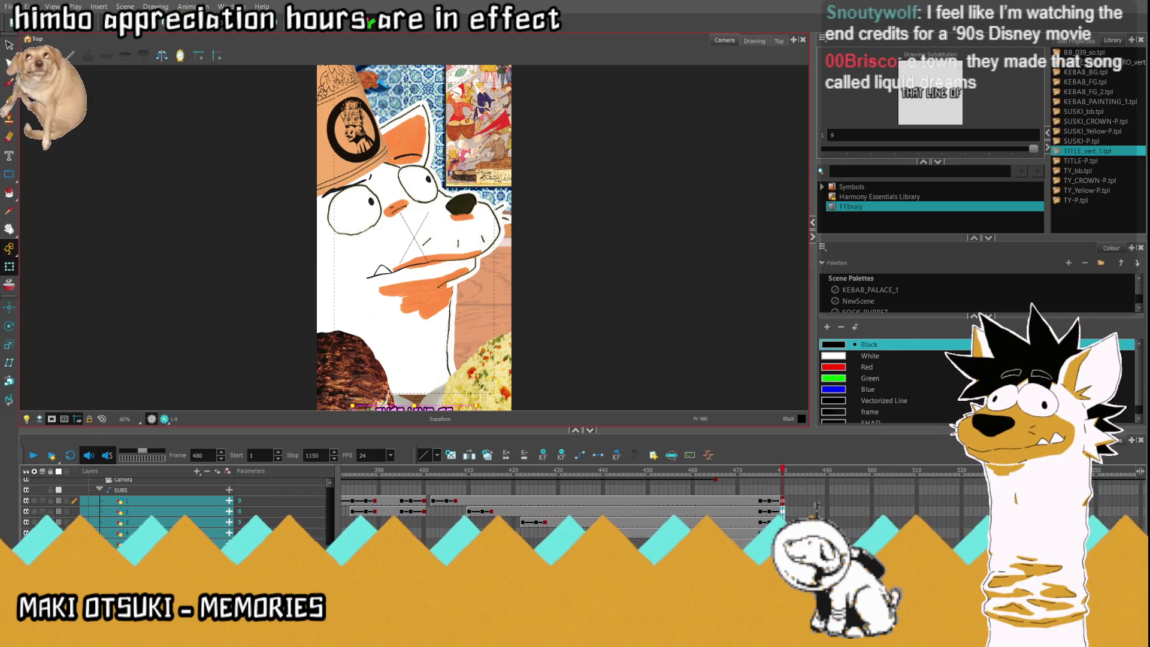
Place the playhead at frame 485, just past the existing subtitles, and switch to Clip Studio Paint.
scroll(530, 501, "right", 5)
left_click(530, 501)
left_click_drag(530, 473, 572, 478)
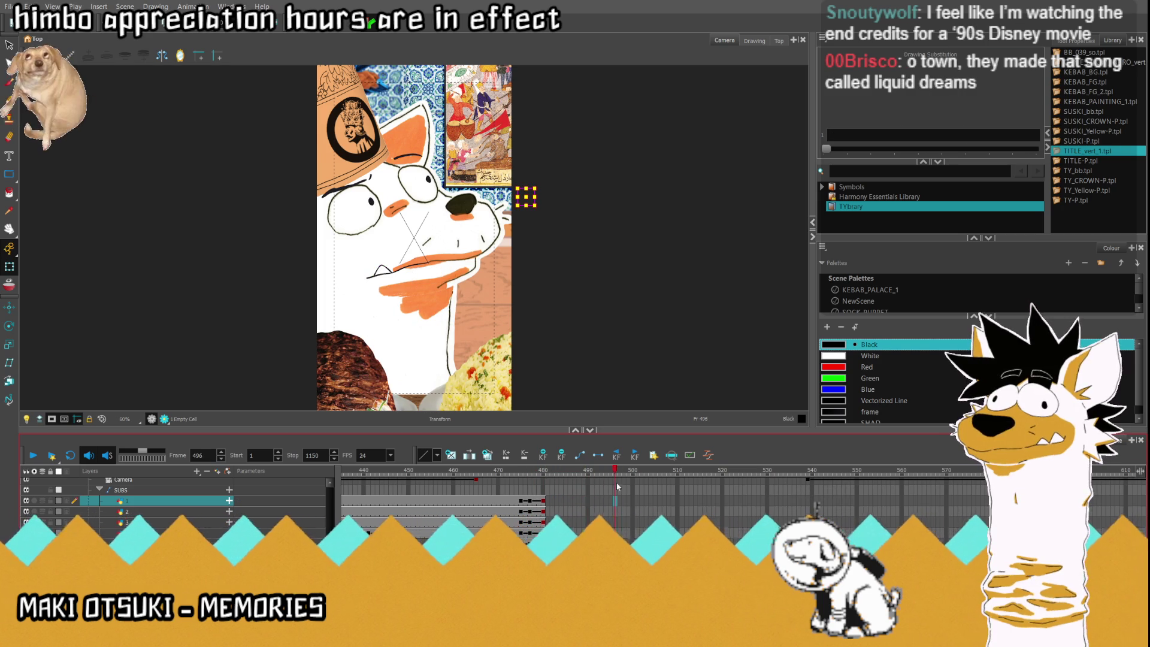
key("comma")
key("alt+Tab")
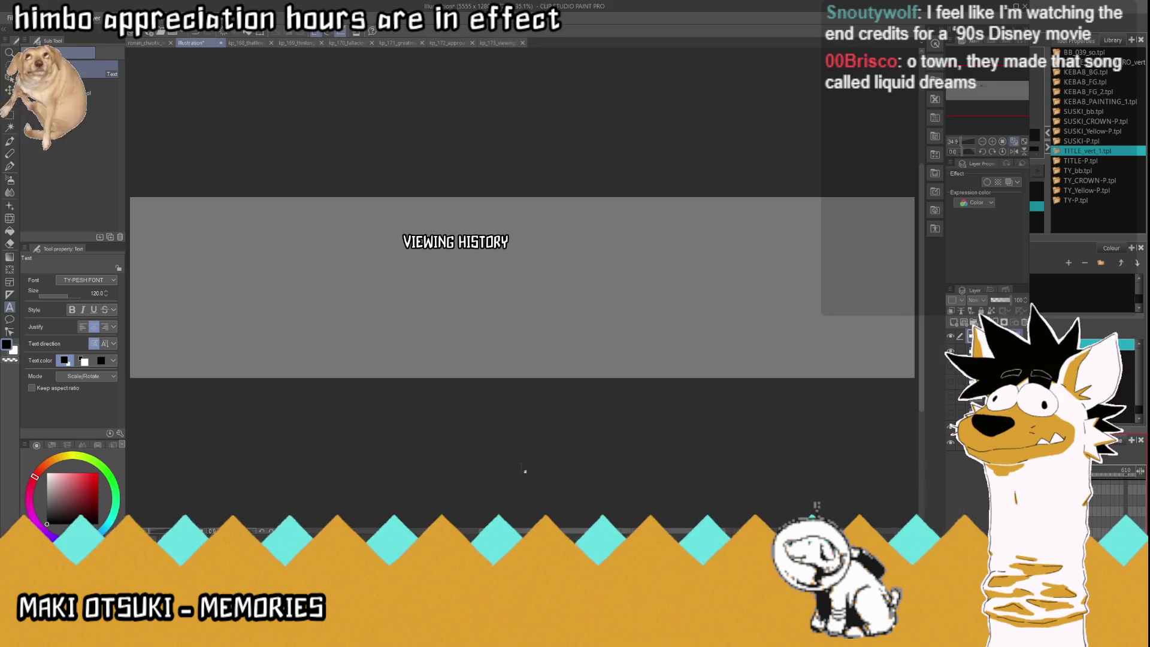
Replace VIEWING HISTORY with 'THE SO-CALLED / "GOLDEN AGE" OF / OTTOMAN ARTS AND / CULTURE WAS NOT'.
left_click(498, 245)
scroll(497, 245, "up", 1)
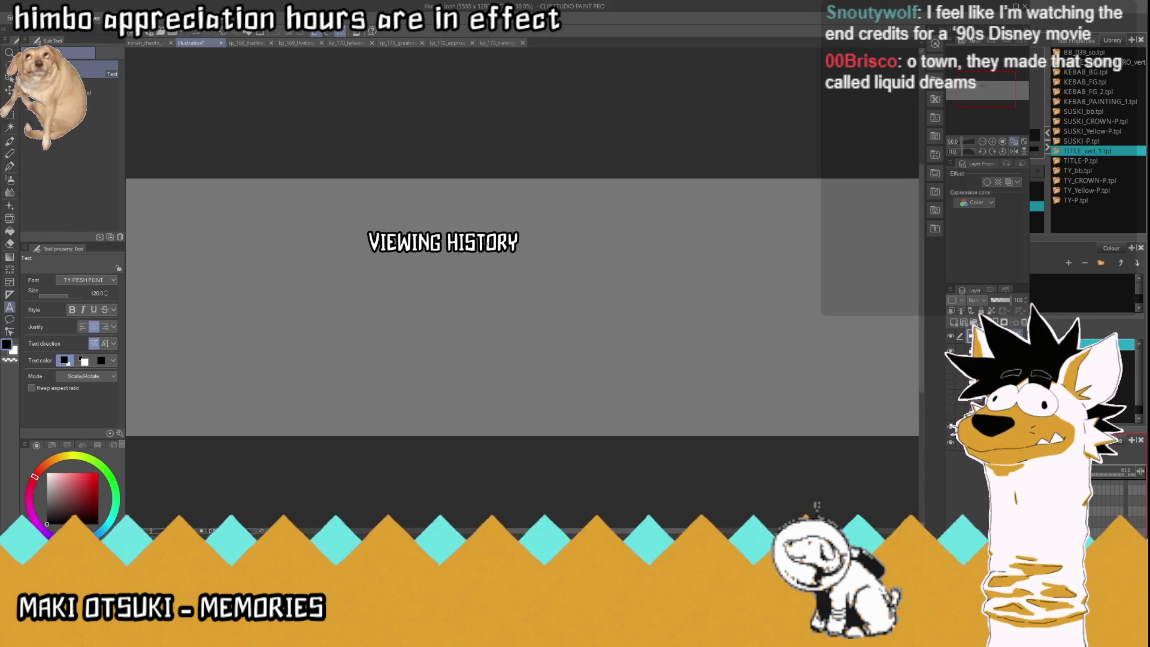
left_click(460, 242)
key("ctrl+a")
type("THE")
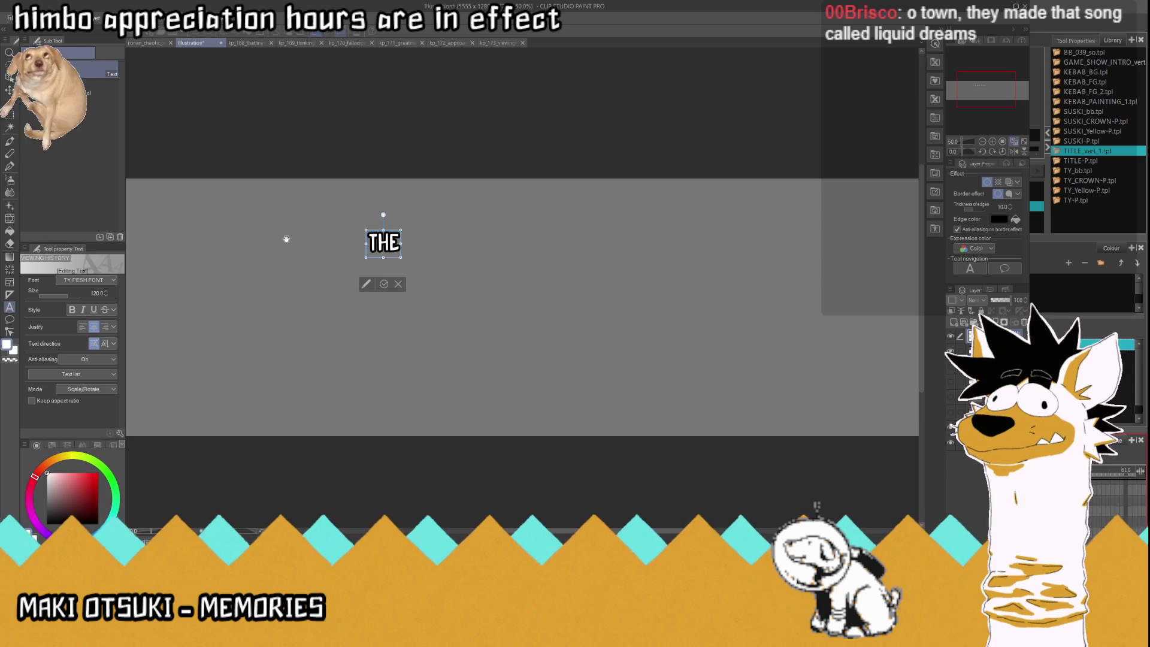
type(" SO-CALLED")
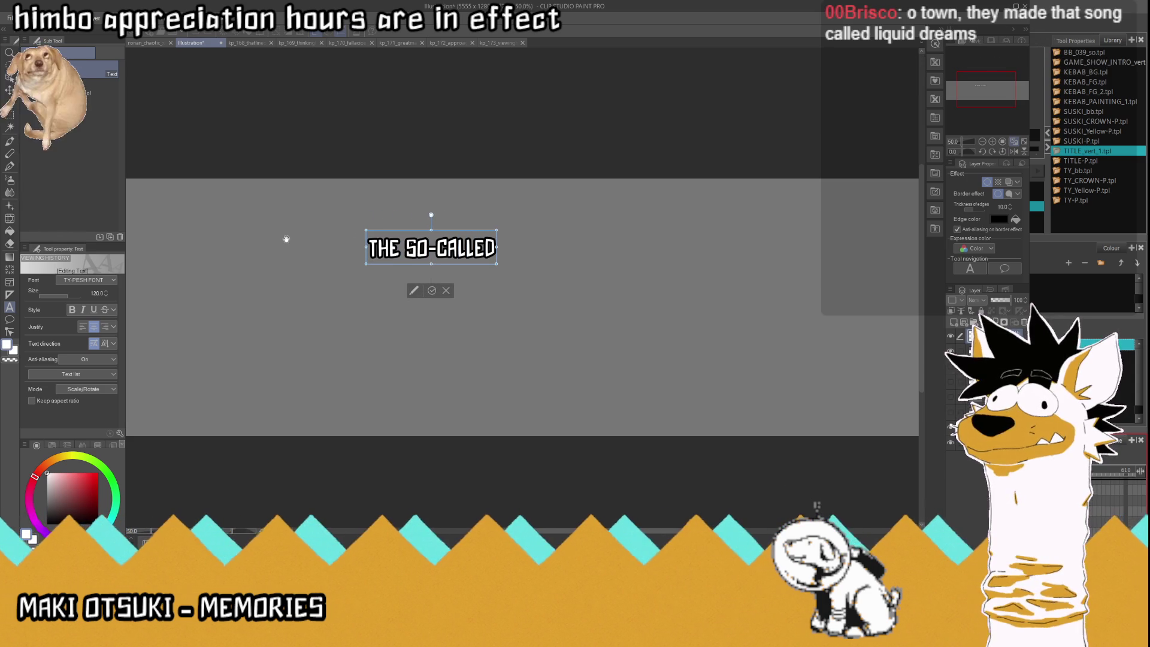
key("Return")
type("\"GOLDEN")
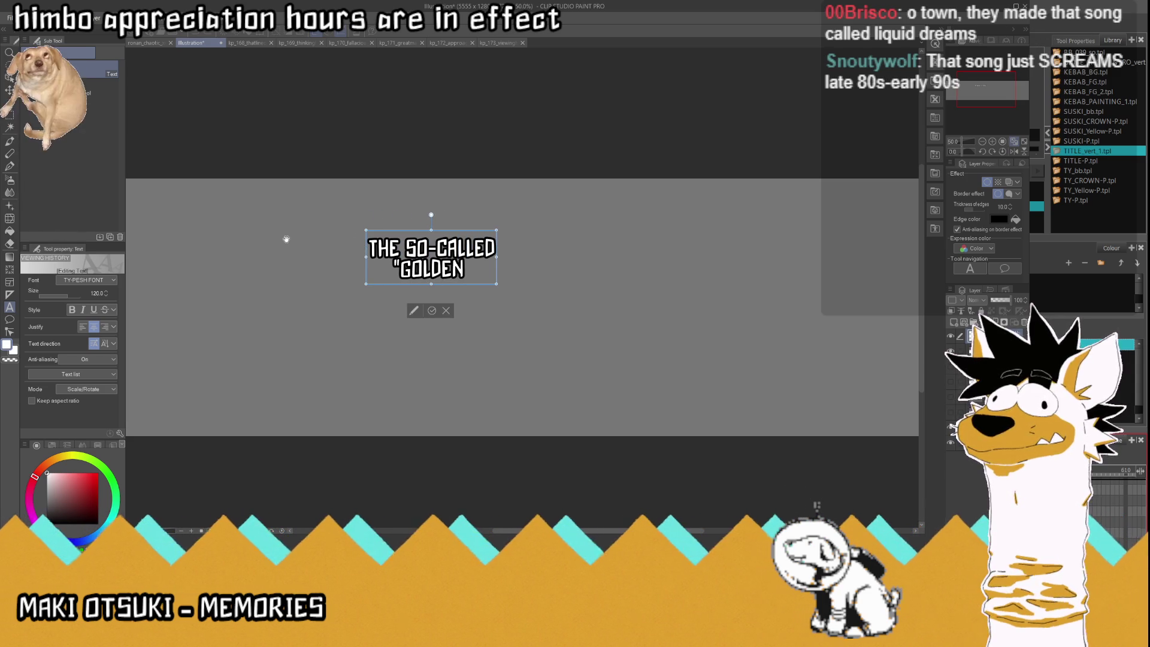
type(" AGE")
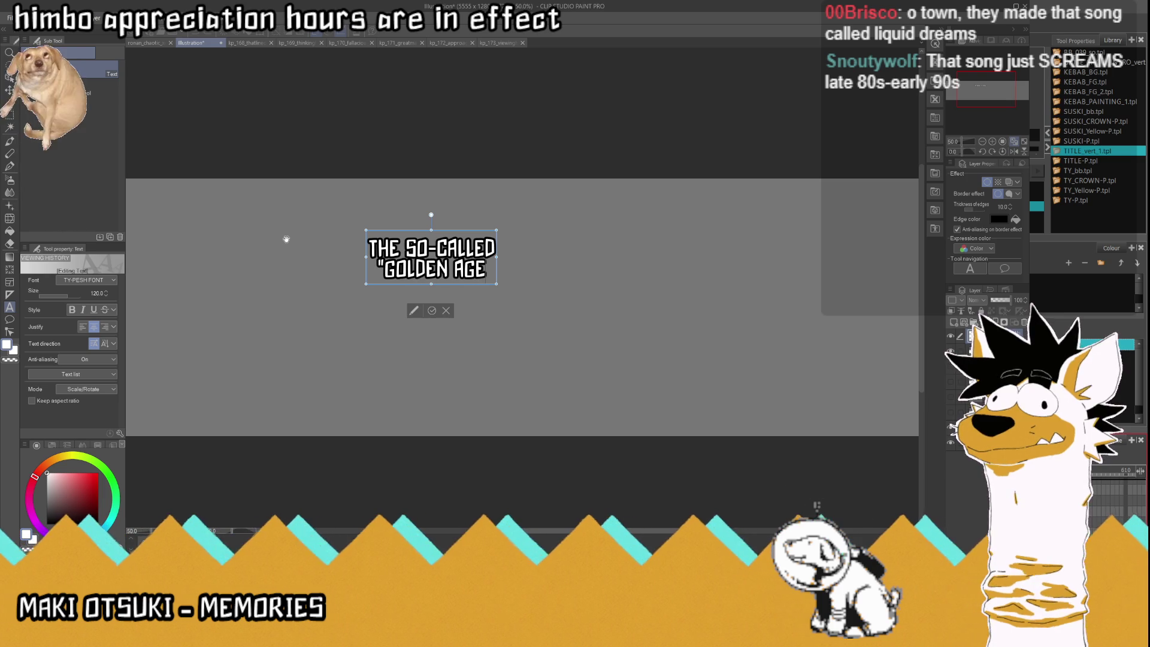
type("\" OF")
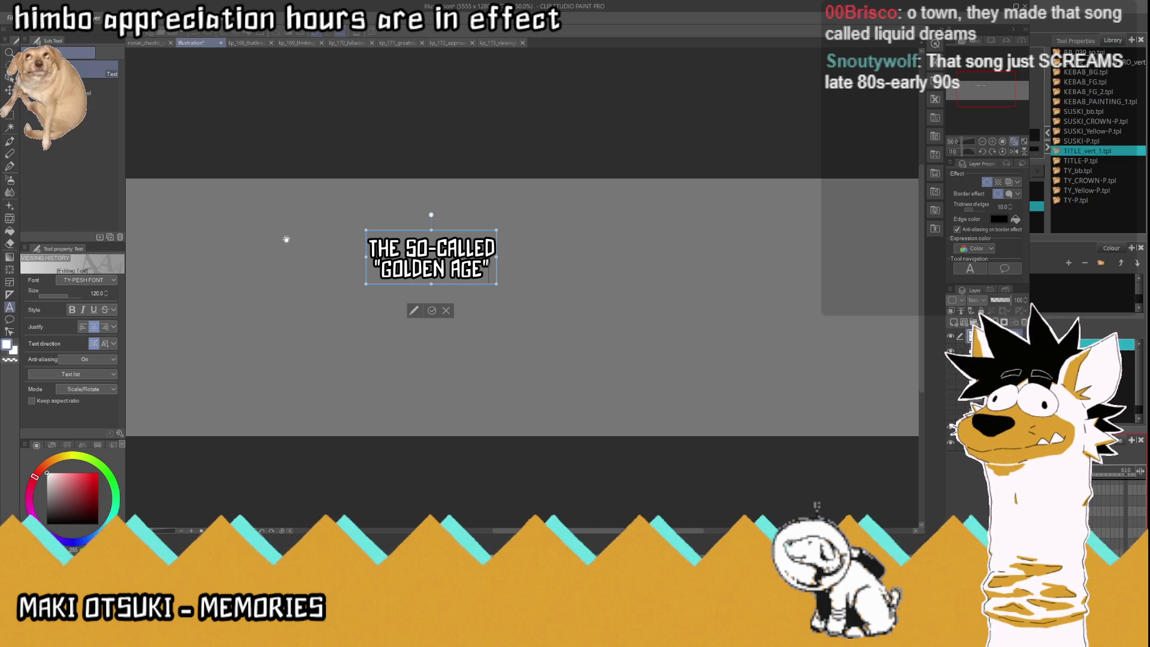
key("Return")
type("O")
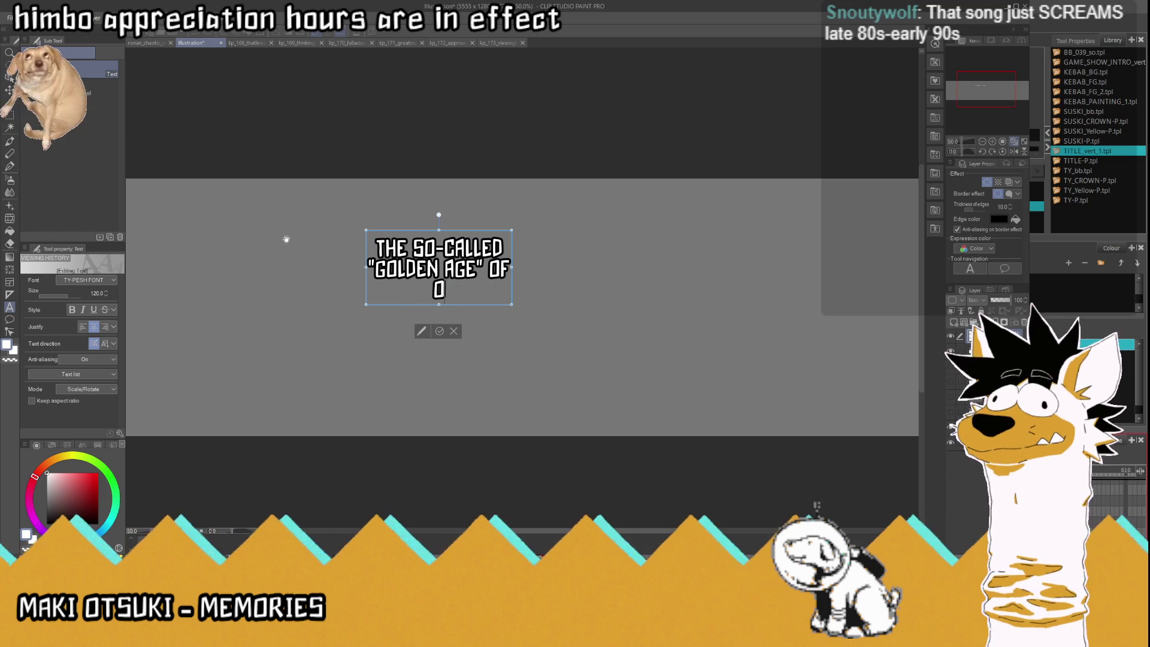
type("TTOMAN ARTS AND")
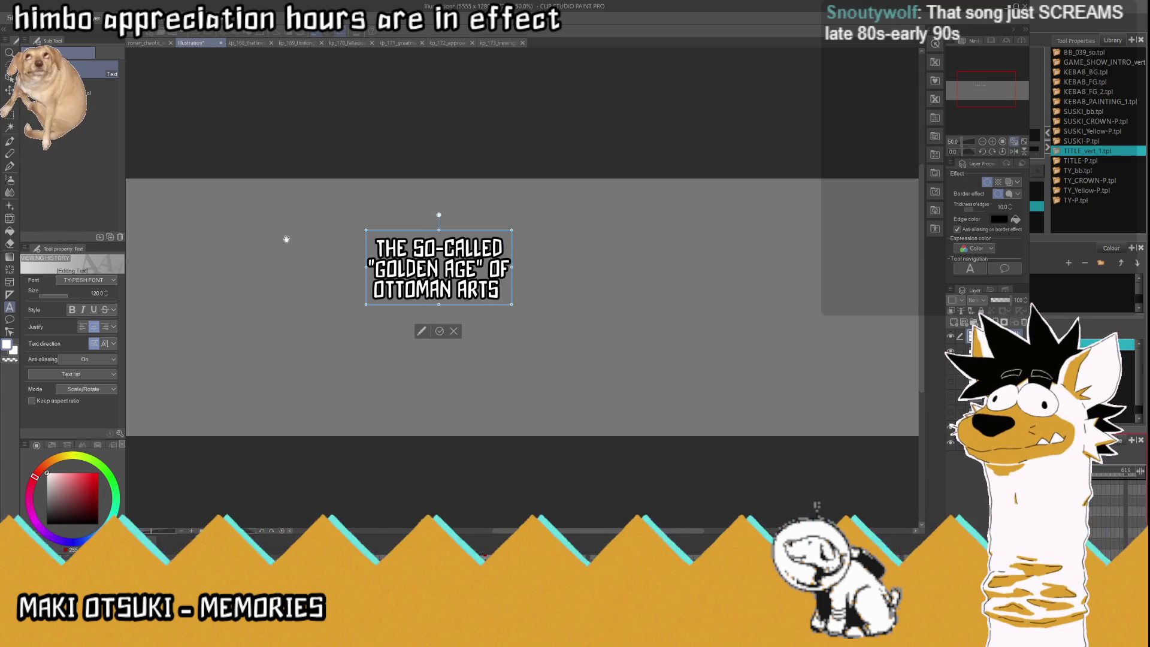
key("Return")
type("CU")
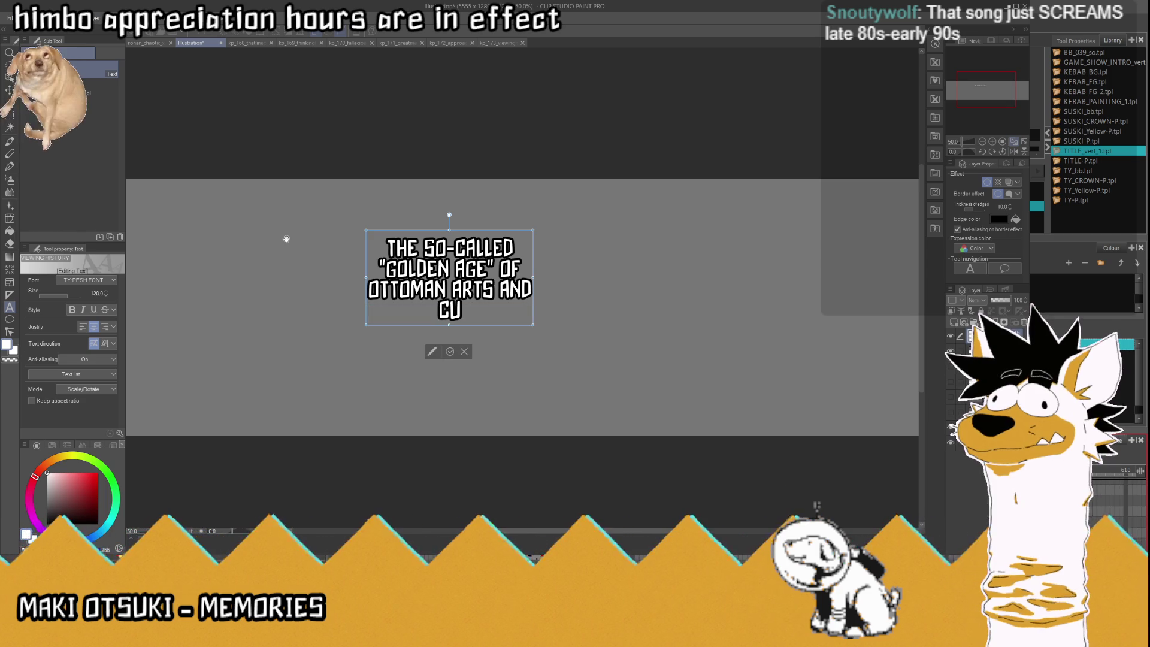
type("LTURE WAS NOT")
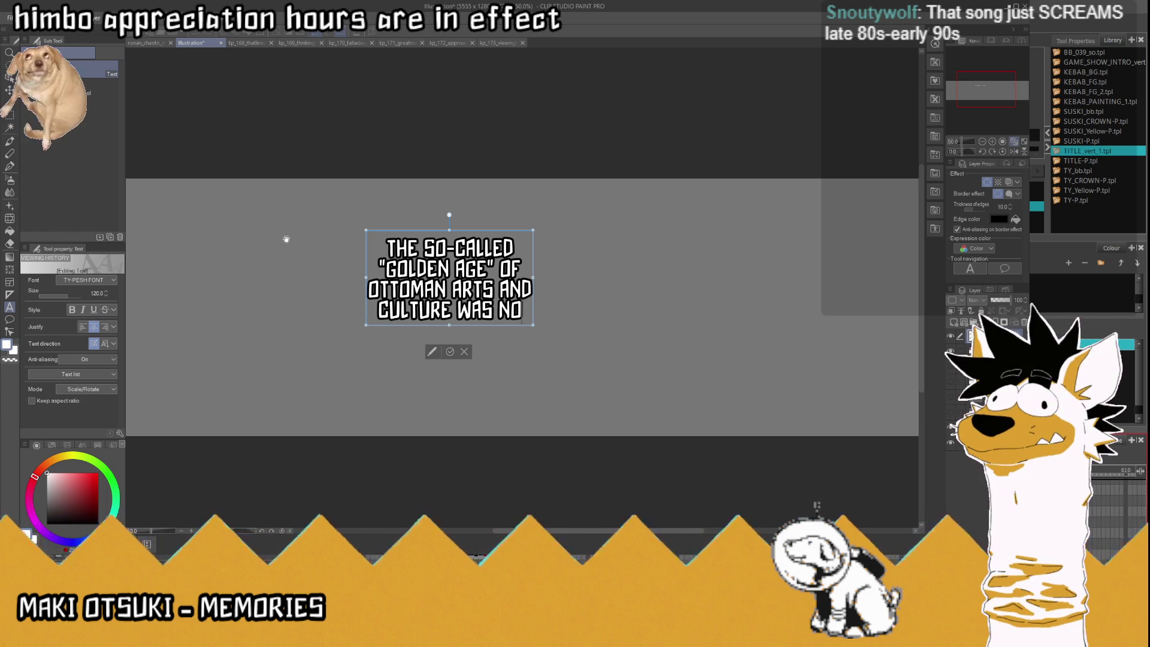
Add 'AND COULD NOT HAVE / BEEN ACHIEVED BY / SULEIMAN ALONE', commit, and nudge the caption upward.
key("Return")
type("AND CO")
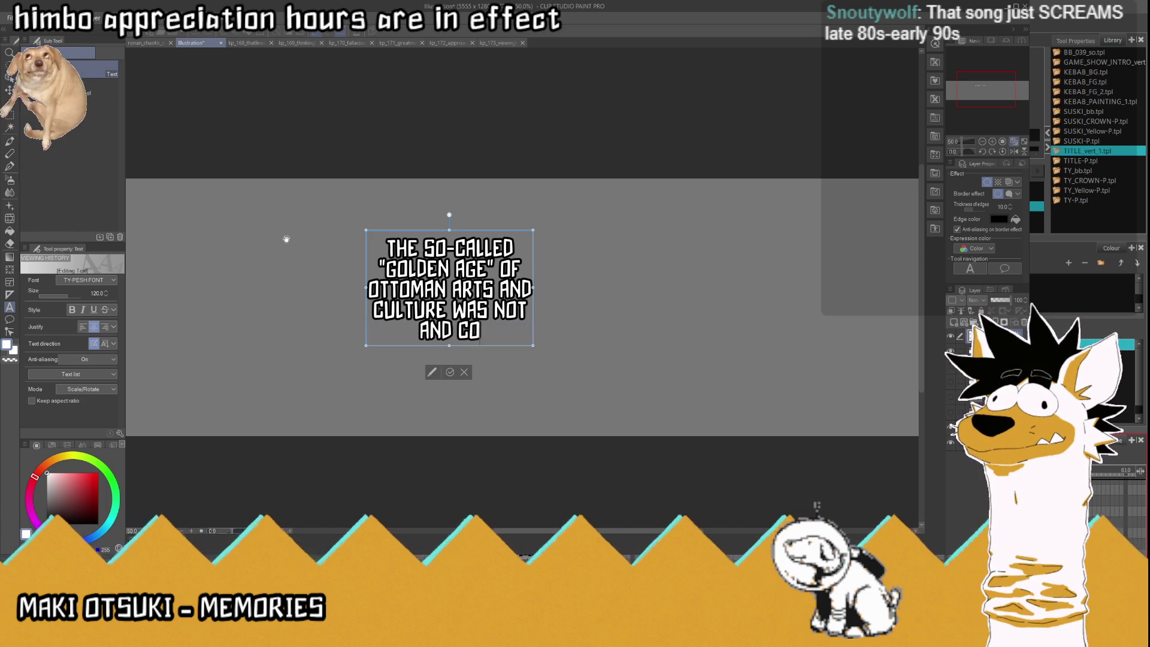
type("ULD NOT")
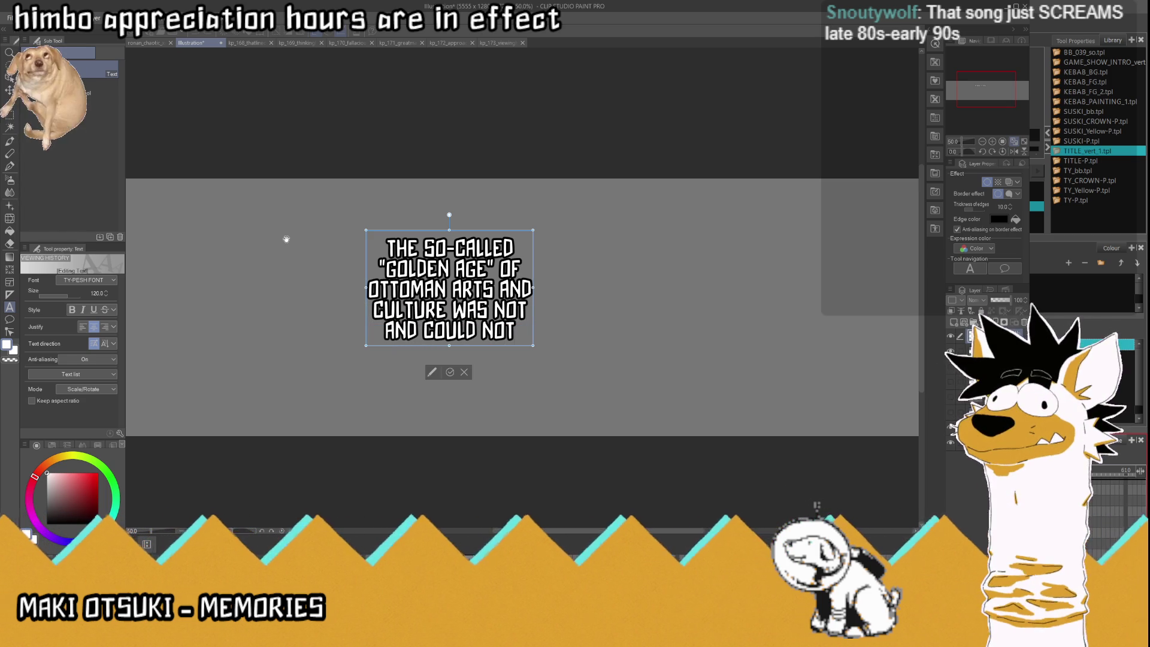
type(" HAVE")
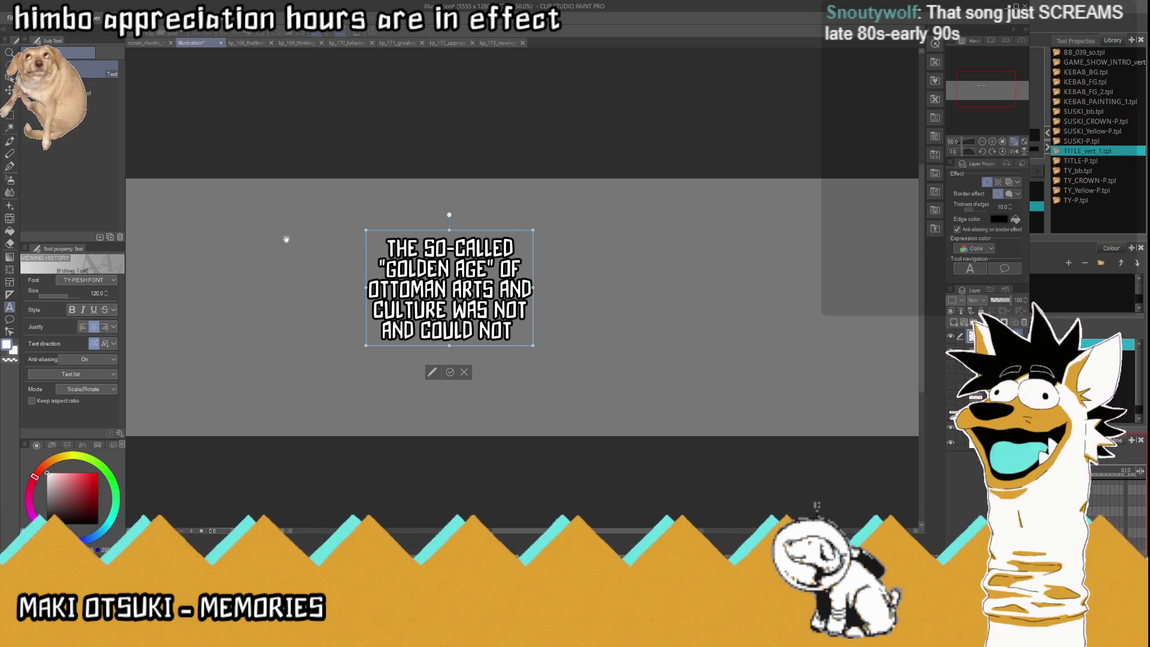
key("Return")
type("BEEN ACG+")
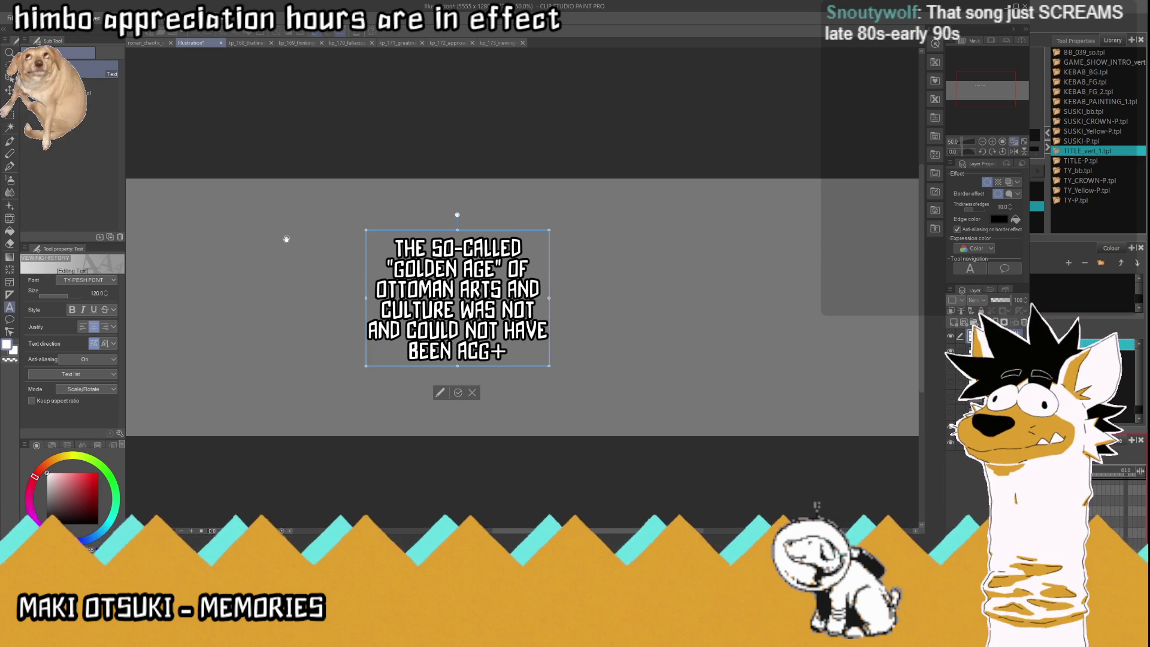
key("BackSpace")
key("BackSpace")
type("HIEVED BY")
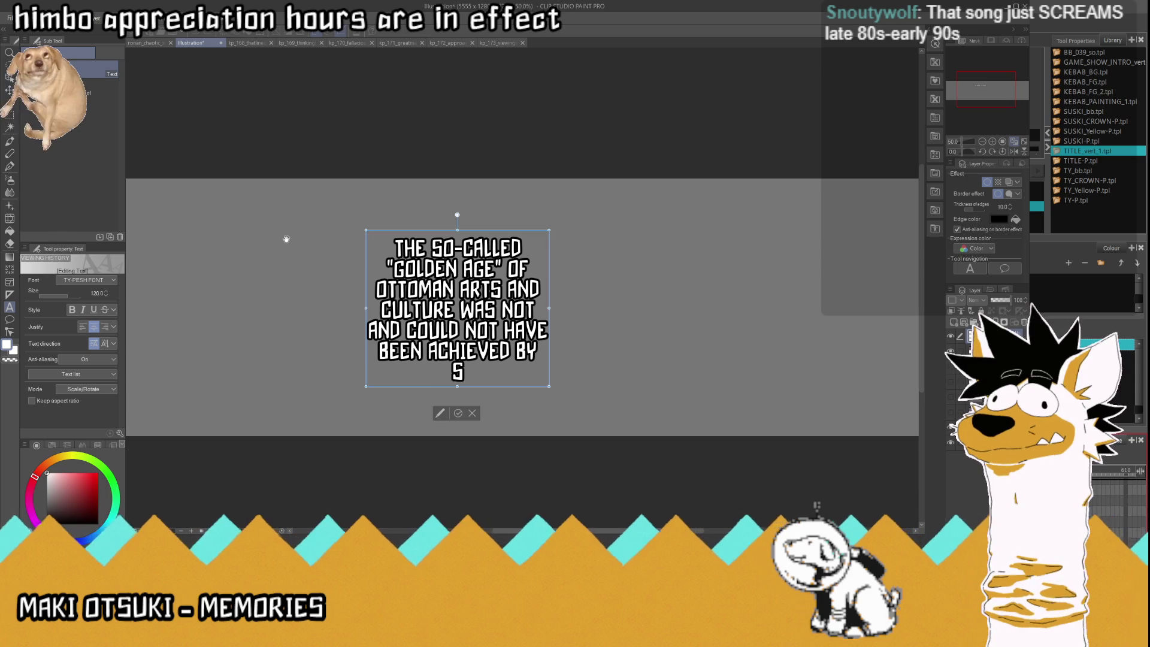
key("Return")
type("SULEIM")
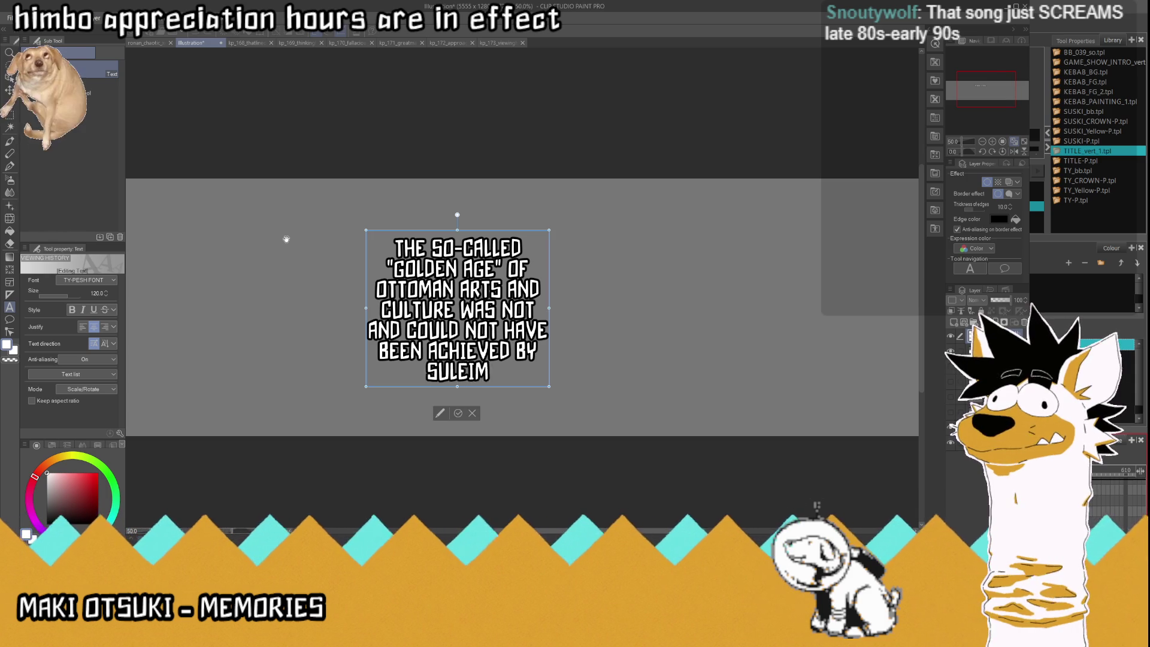
type("AN ALONE")
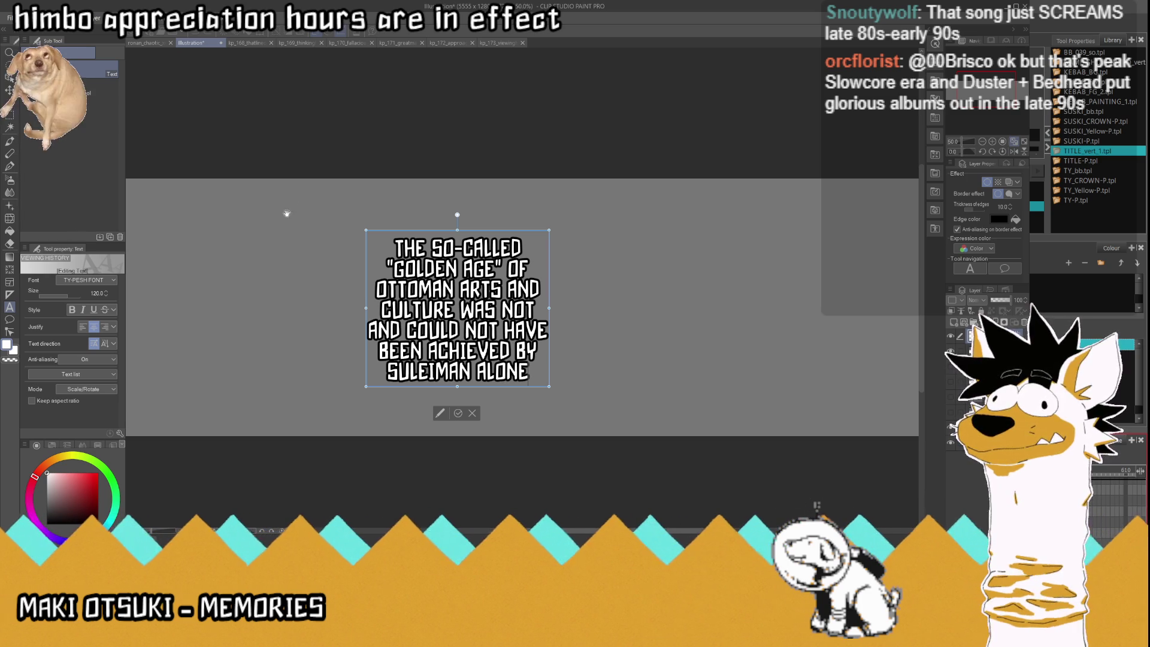
left_click(460, 414)
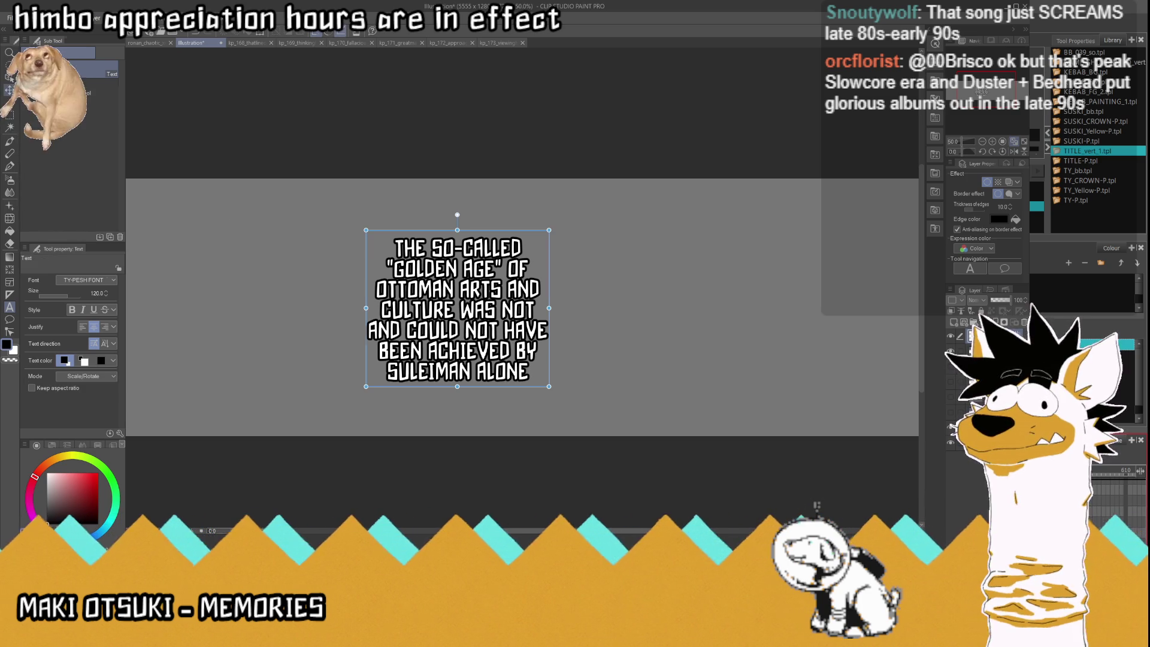
key("k")
left_click_drag(436, 324, 440, 289)
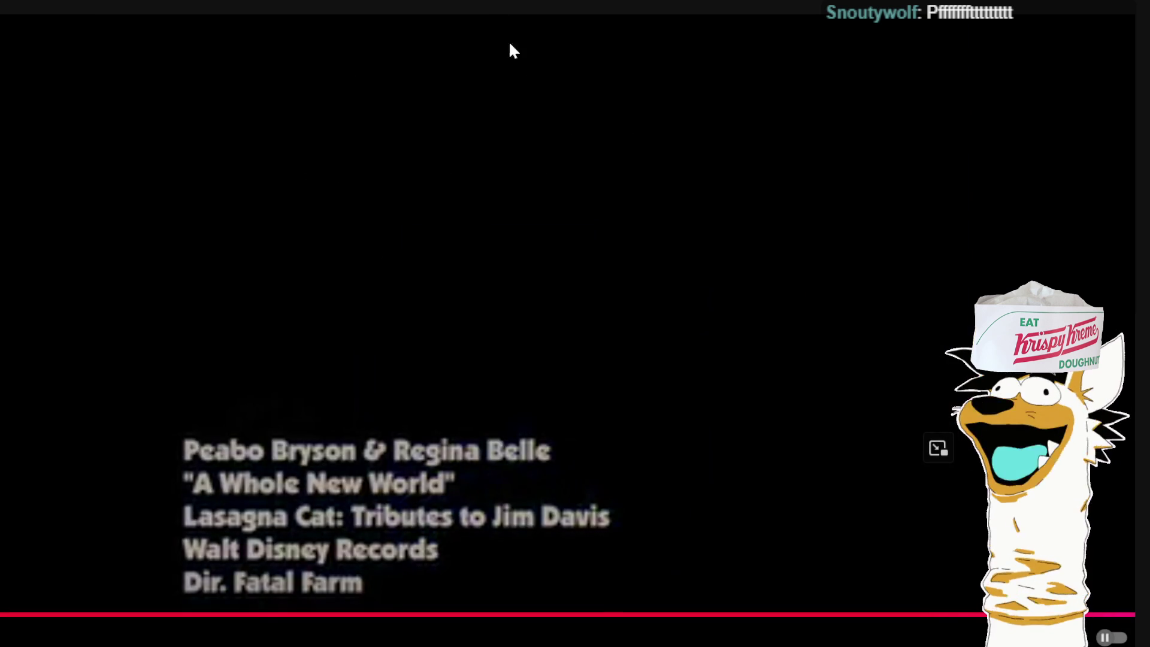
Open the YouTube search box to look up another video.
left_click(378, 12)
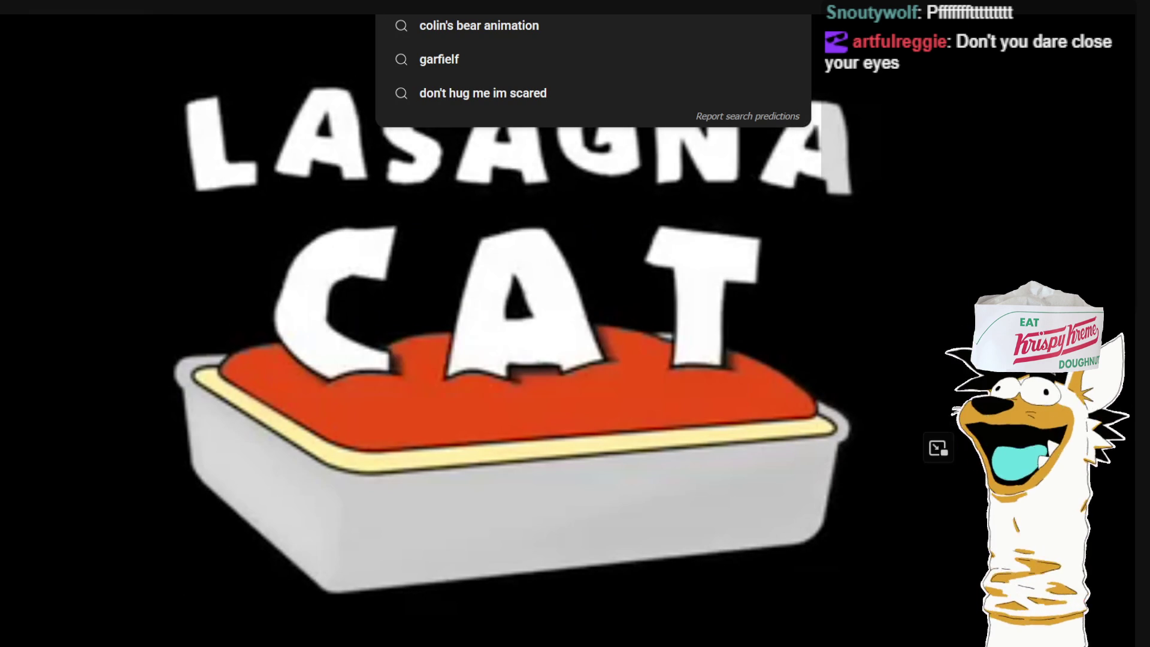
Search YouTube for 'lasagna cat' and browse the results.
type("lasagna cat")
key("Return")
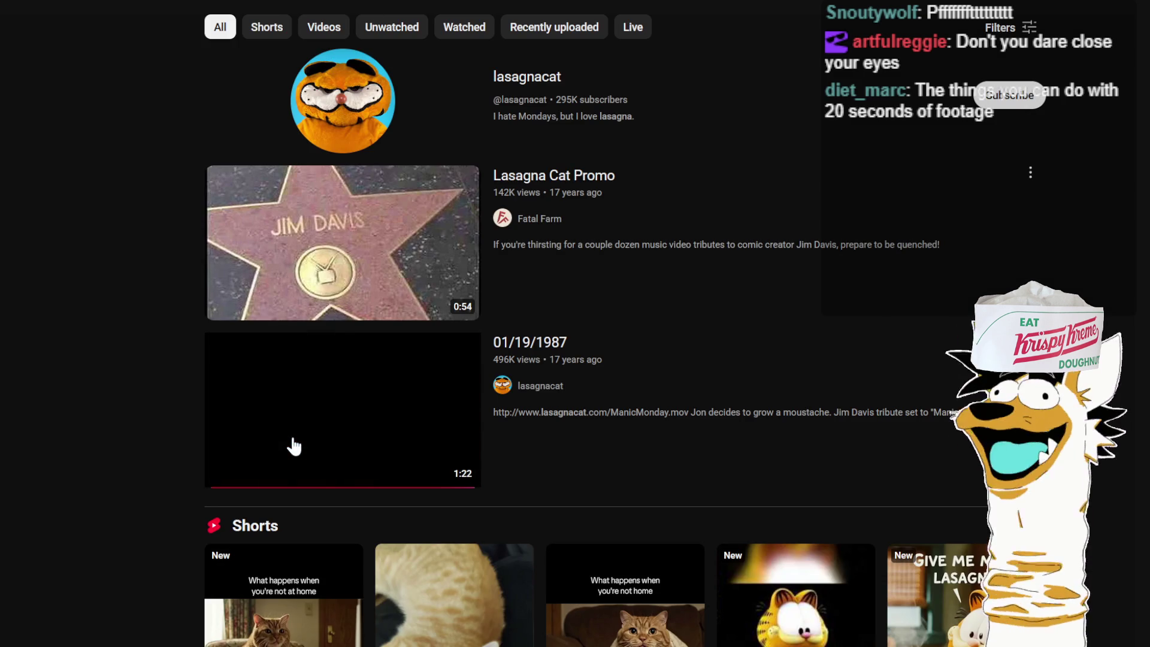
scroll(289, 446, "down", 15)
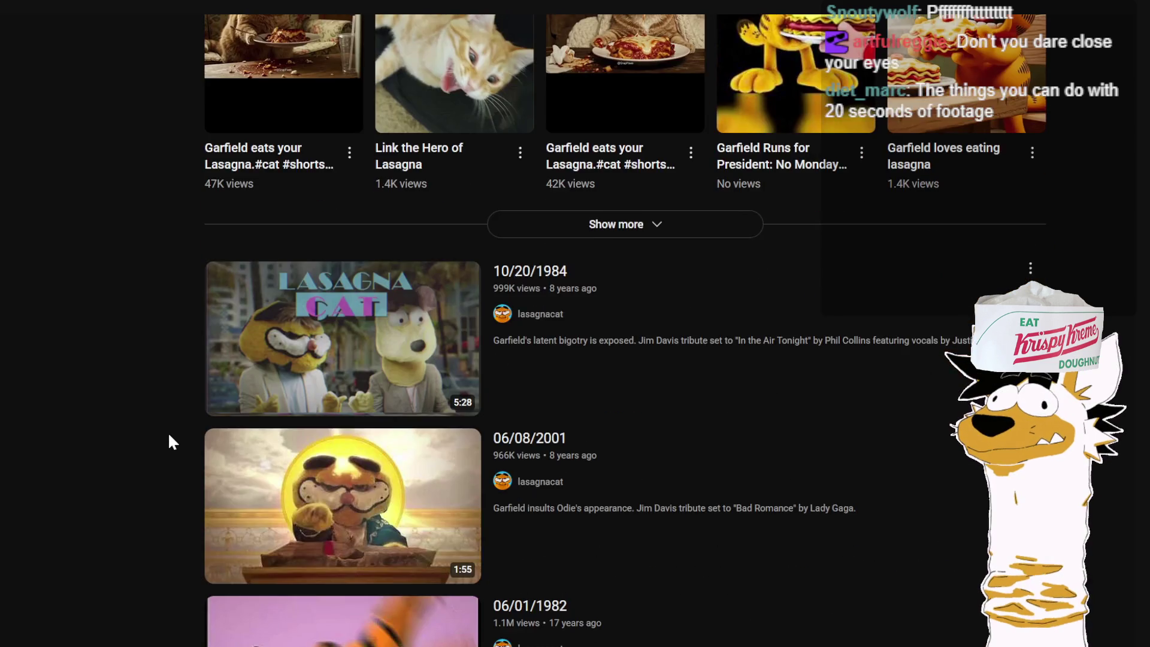
scroll(169, 436, "down", 13)
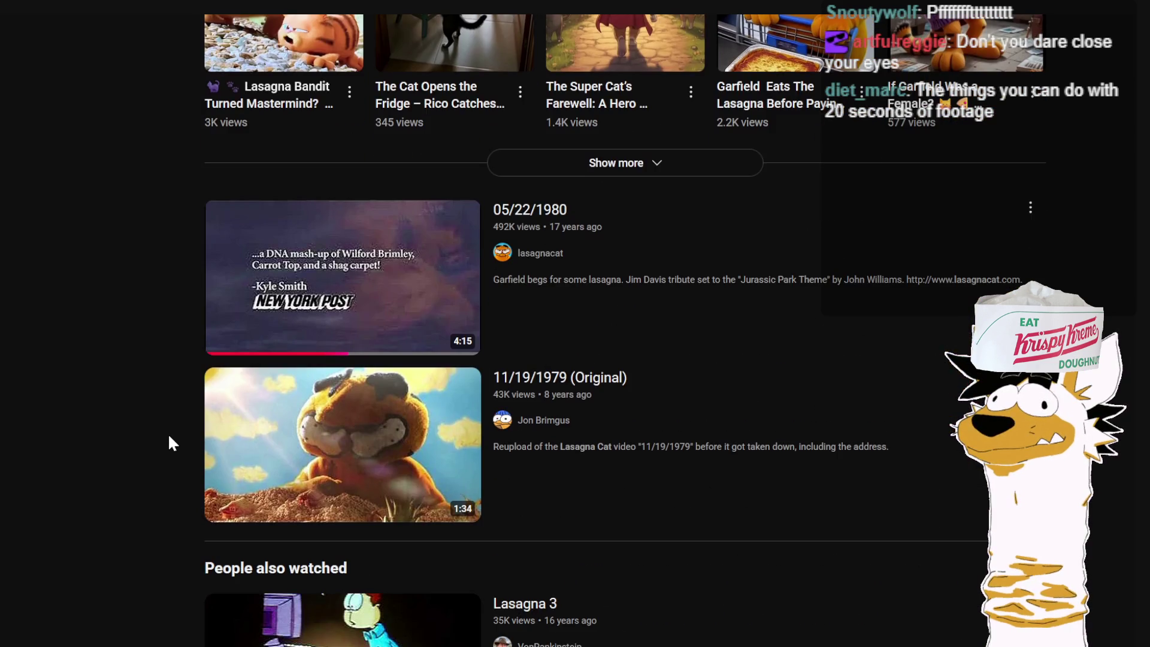
scroll(169, 443, "down", 6)
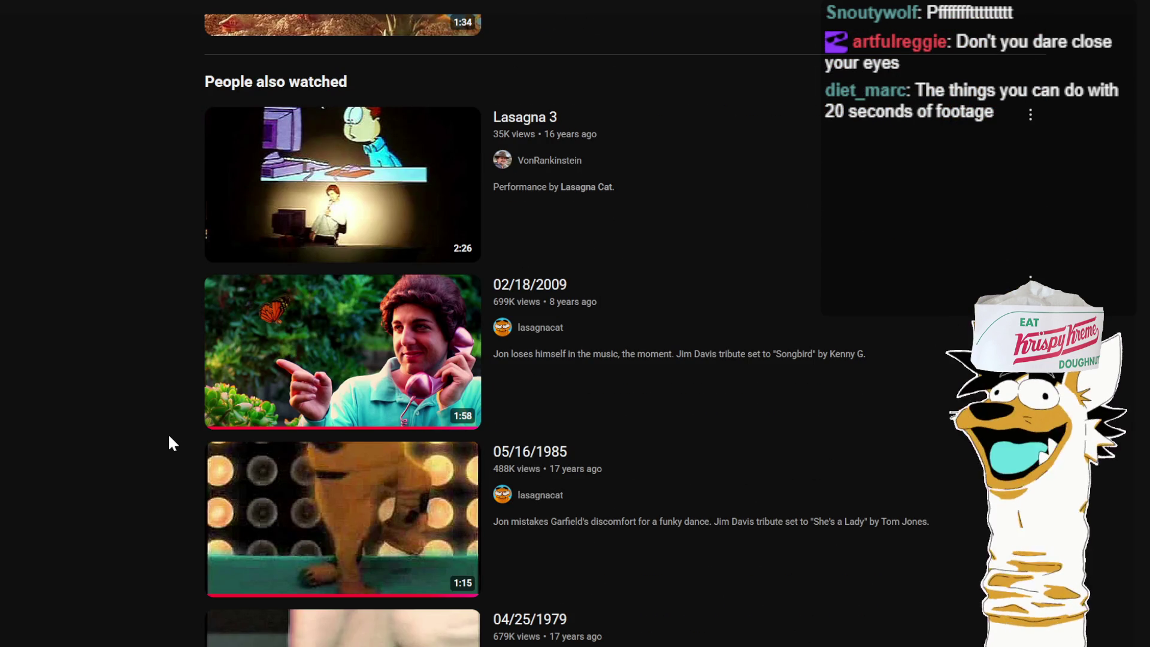
scroll(169, 443, "down", 2)
scroll(168, 443, "up", 14)
scroll(169, 442, "up", 10)
Search for 'mariah carey', look through the results, and play the 01/24/1994 video.
left_click(361, 24)
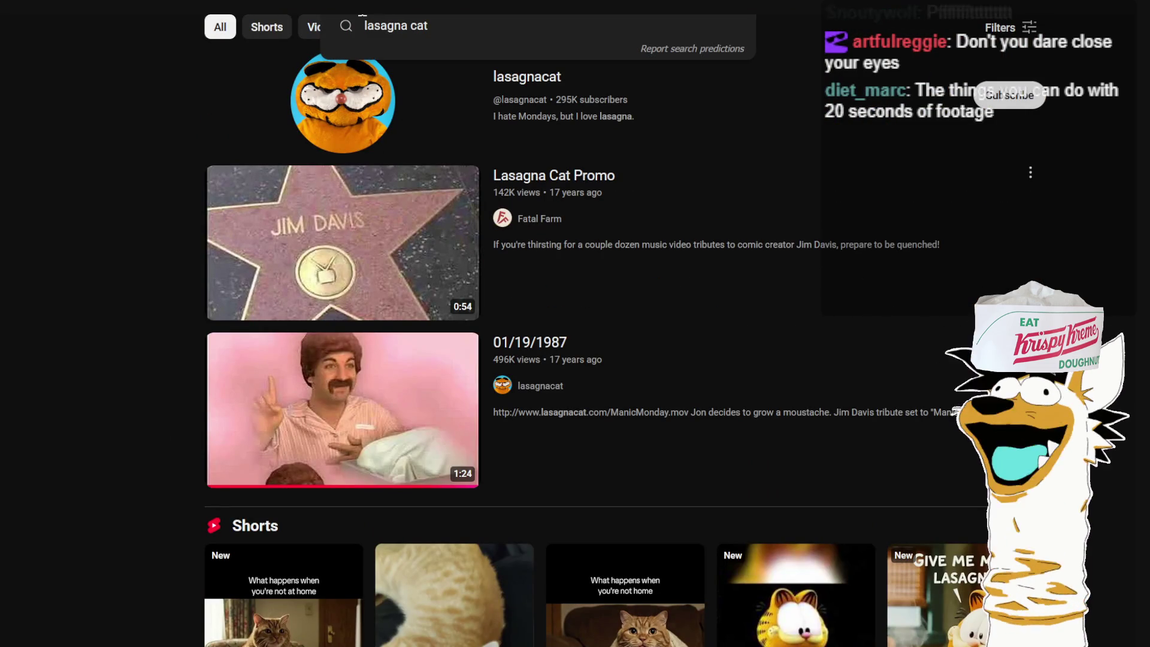
type("mariah carey")
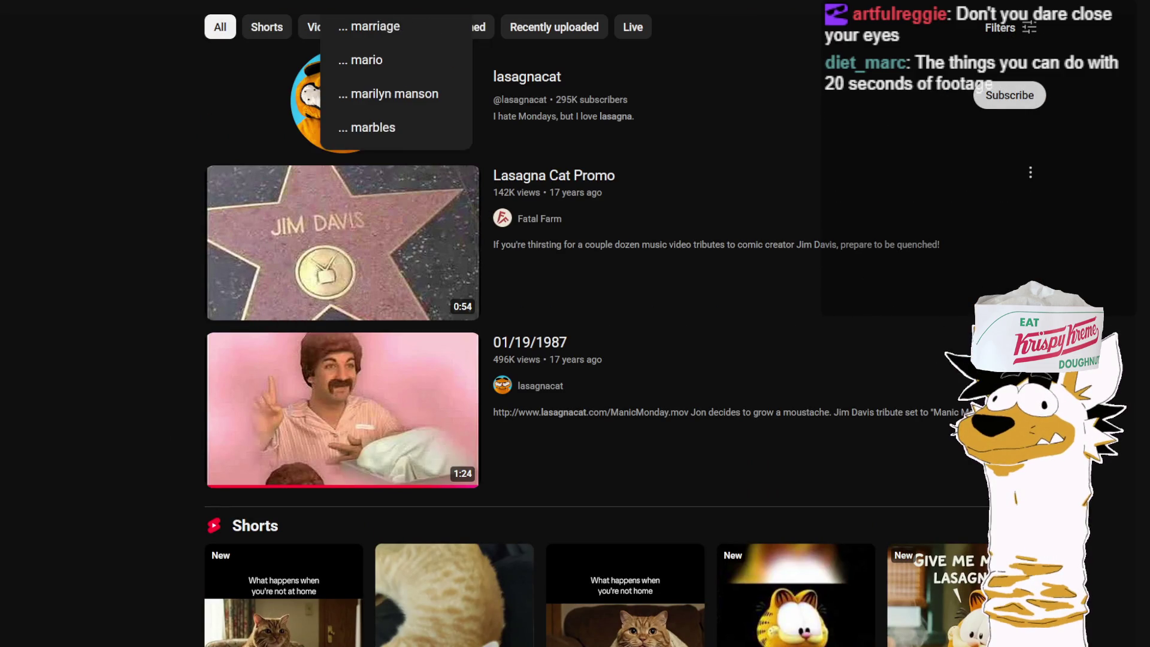
key("Return")
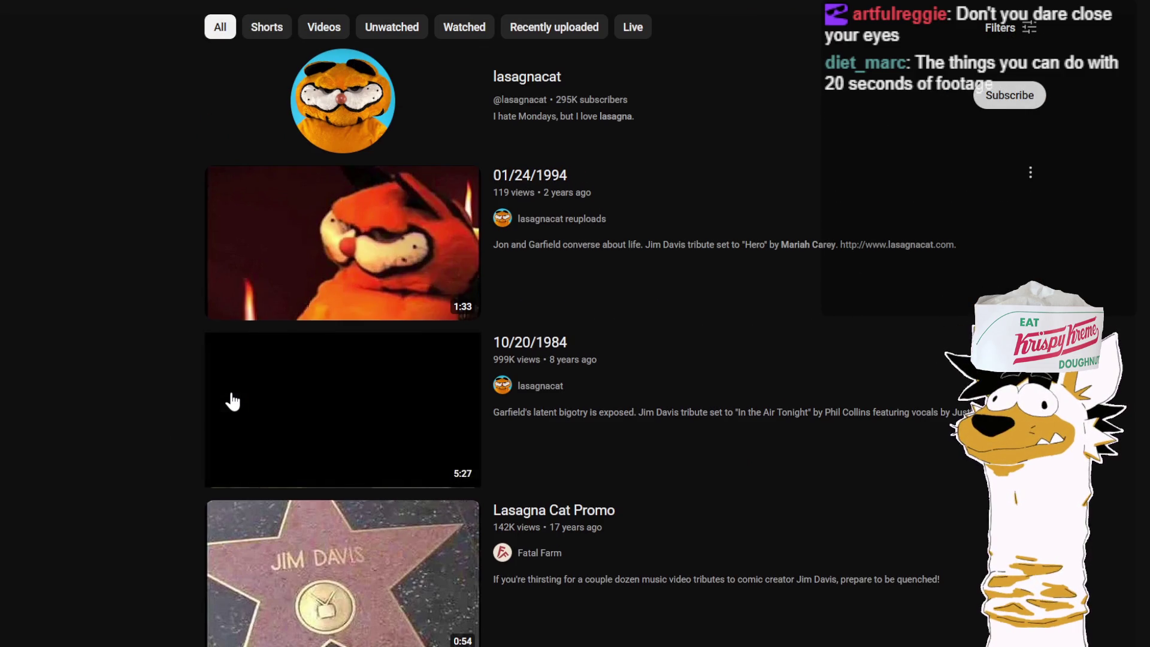
scroll(118, 445, "down", 3)
scroll(118, 445, "down", 6)
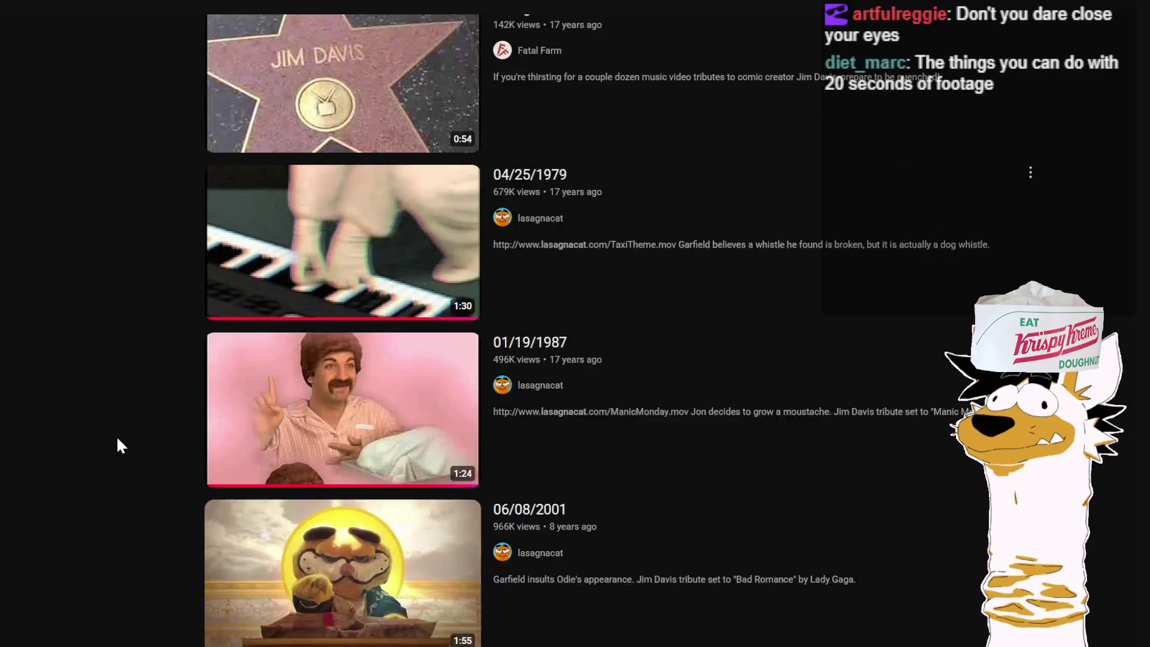
scroll(118, 445, "down", 12)
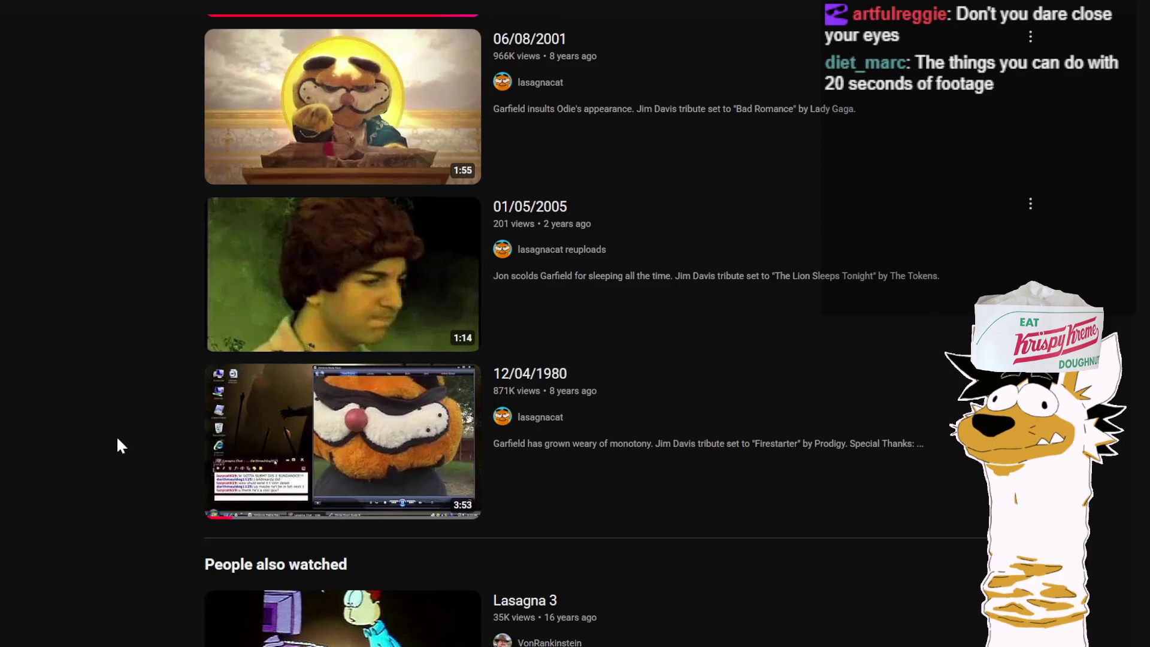
scroll(117, 443, "down", 10)
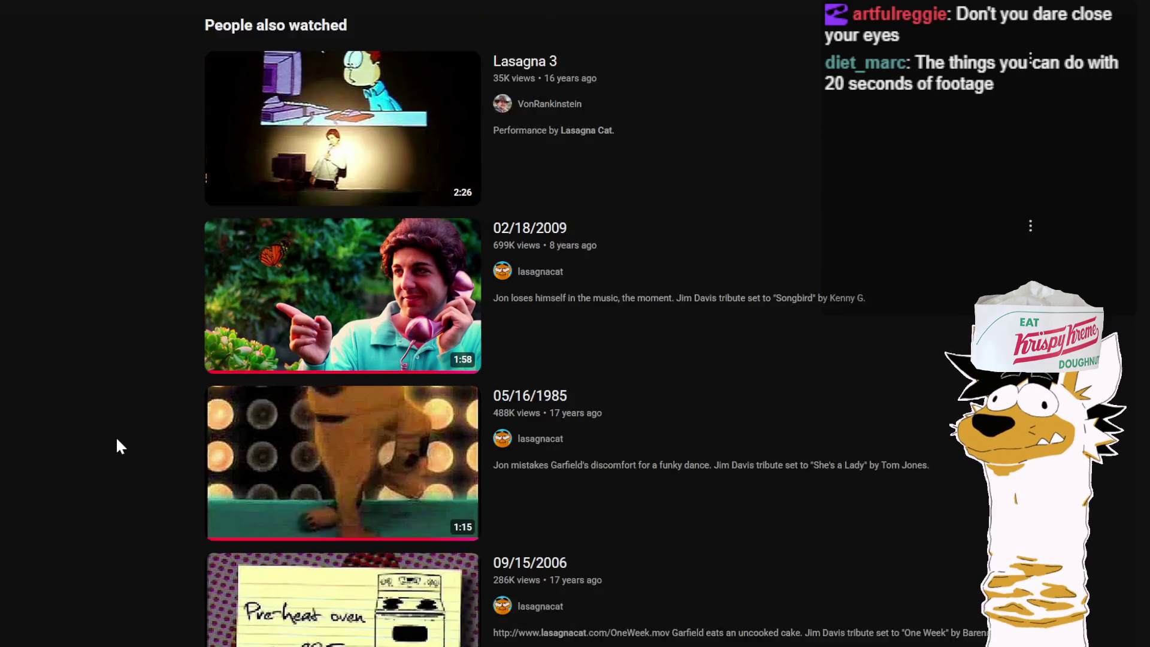
scroll(117, 436, "down", 5)
scroll(116, 436, "up", 20)
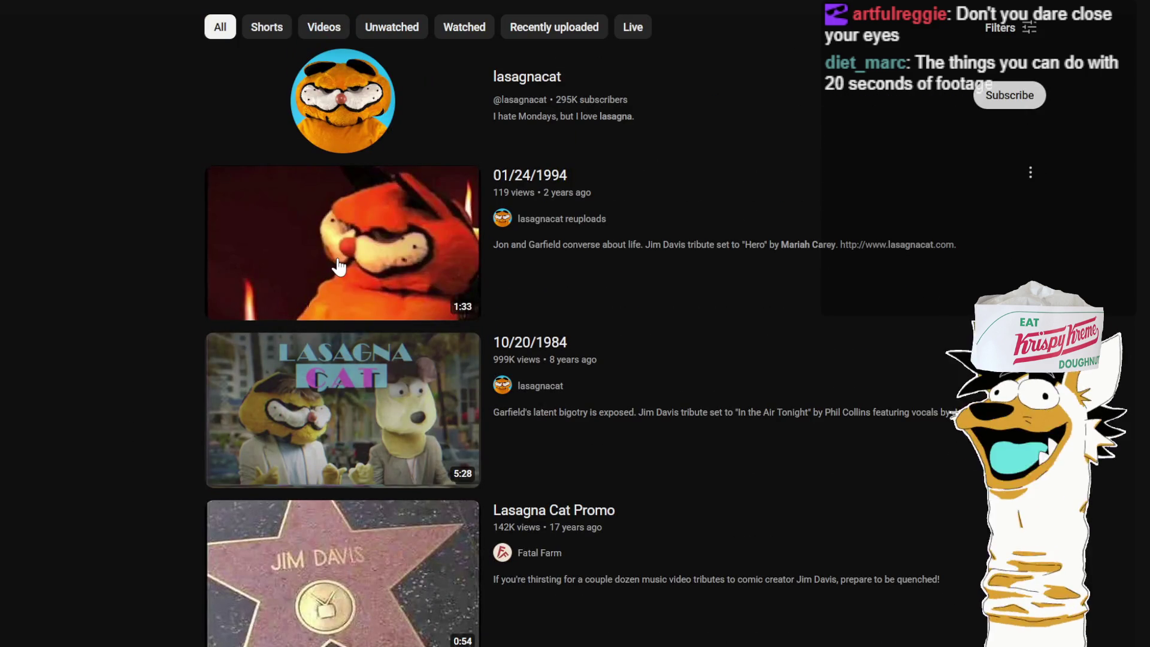
left_click(269, 302)
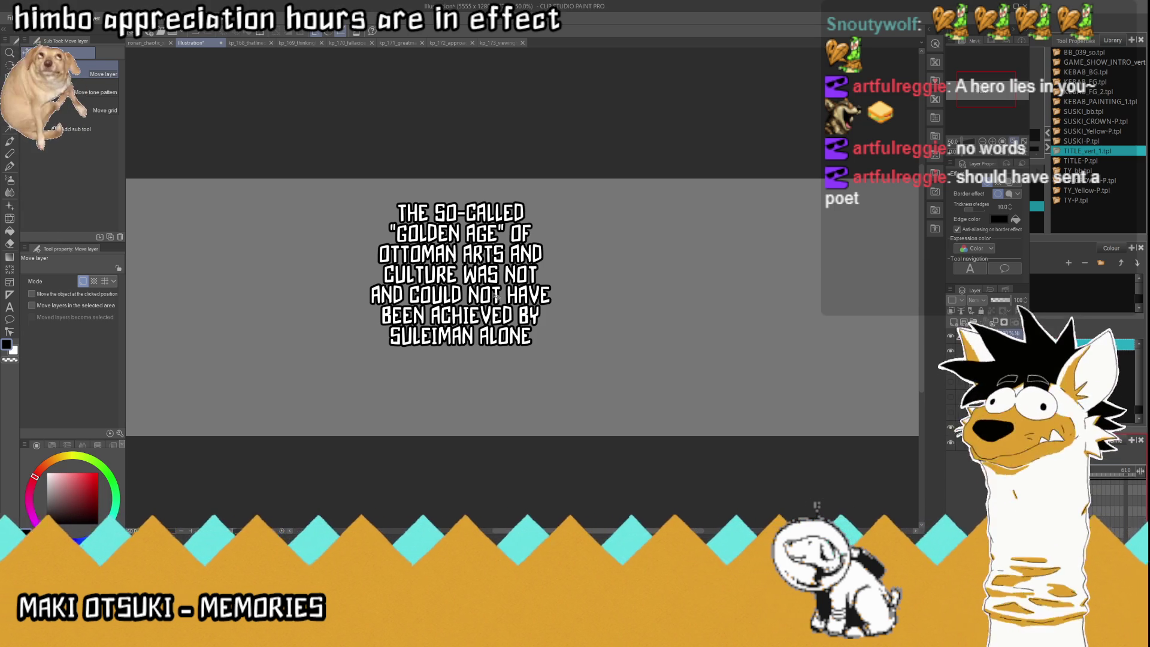
Scroll up over the Clip Studio Paint caption canvas.
scroll(488, 252, "up", 1)
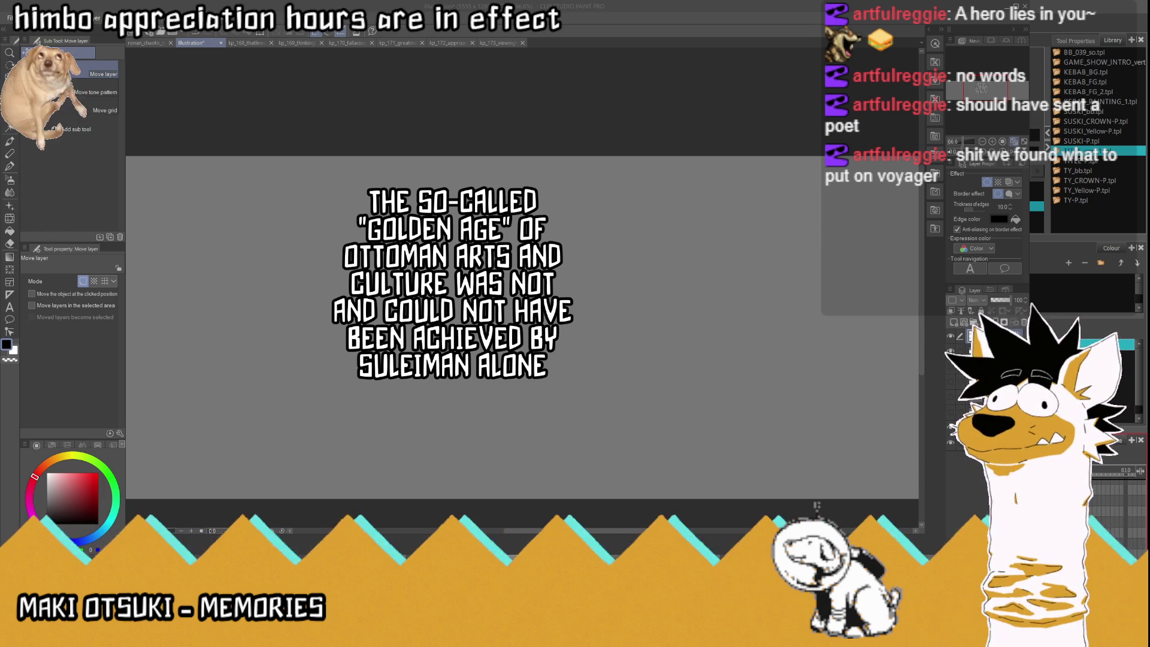
With the Text tool, select 'OTTOMAN ARTS AND CULTURE WAS' in the caption.
key("t")
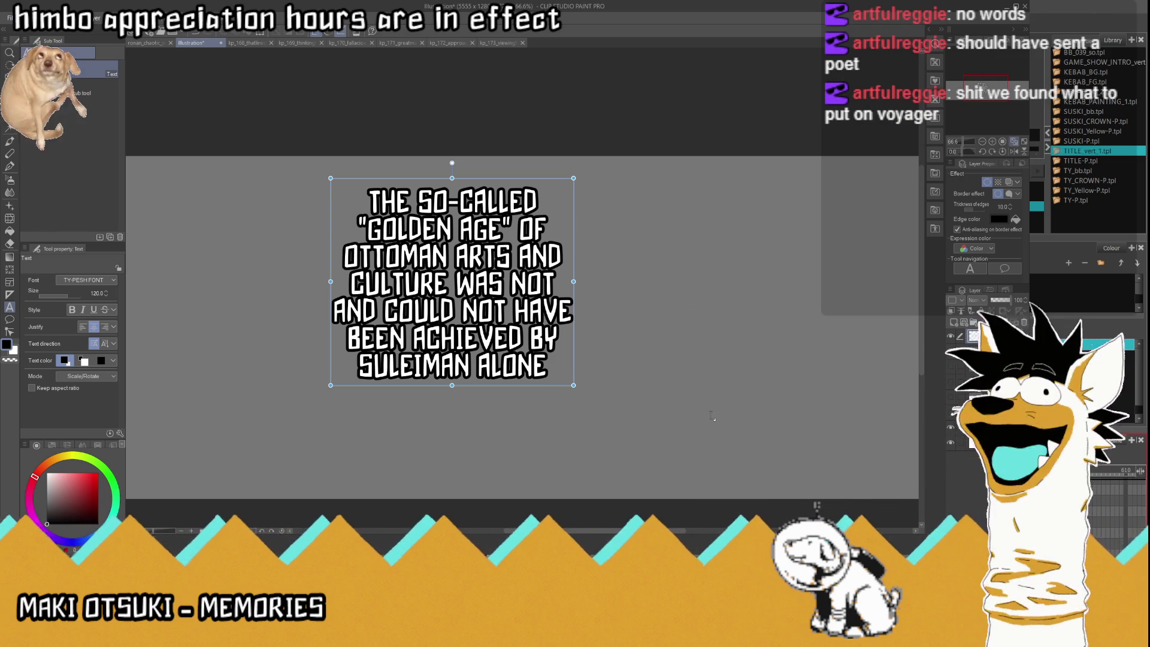
left_click(474, 286)
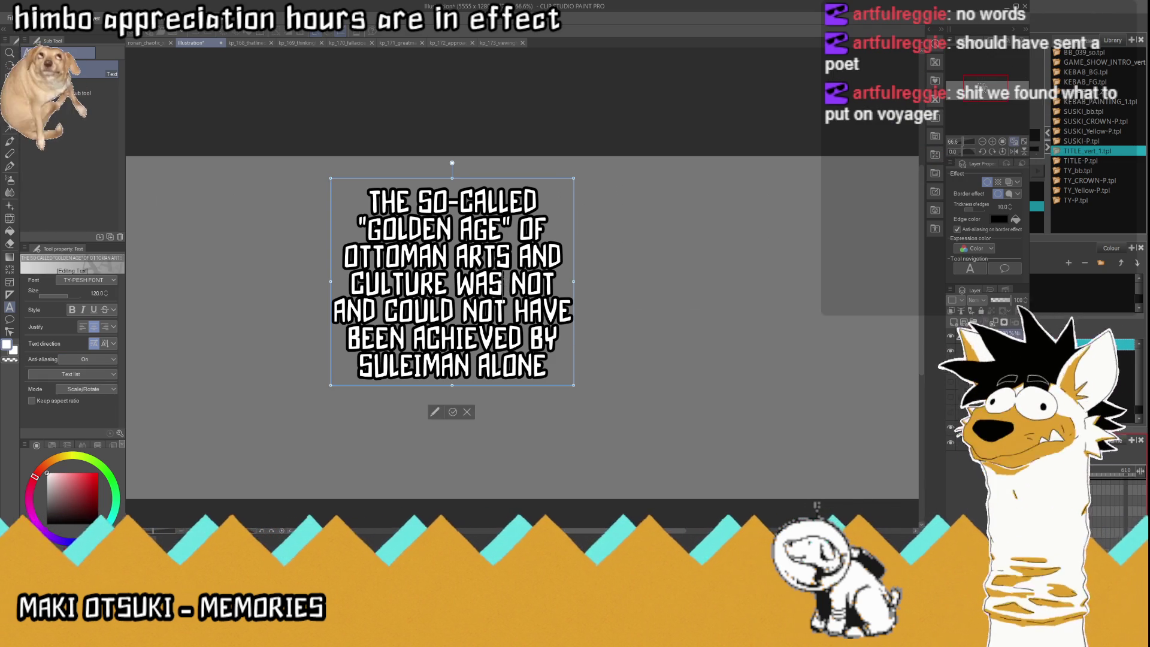
mouse_move(560, 291)
left_mouse_down()
mouse_move(479, 288)
mouse_move(395, 257)
mouse_move(344, 258)
left_mouse_up()
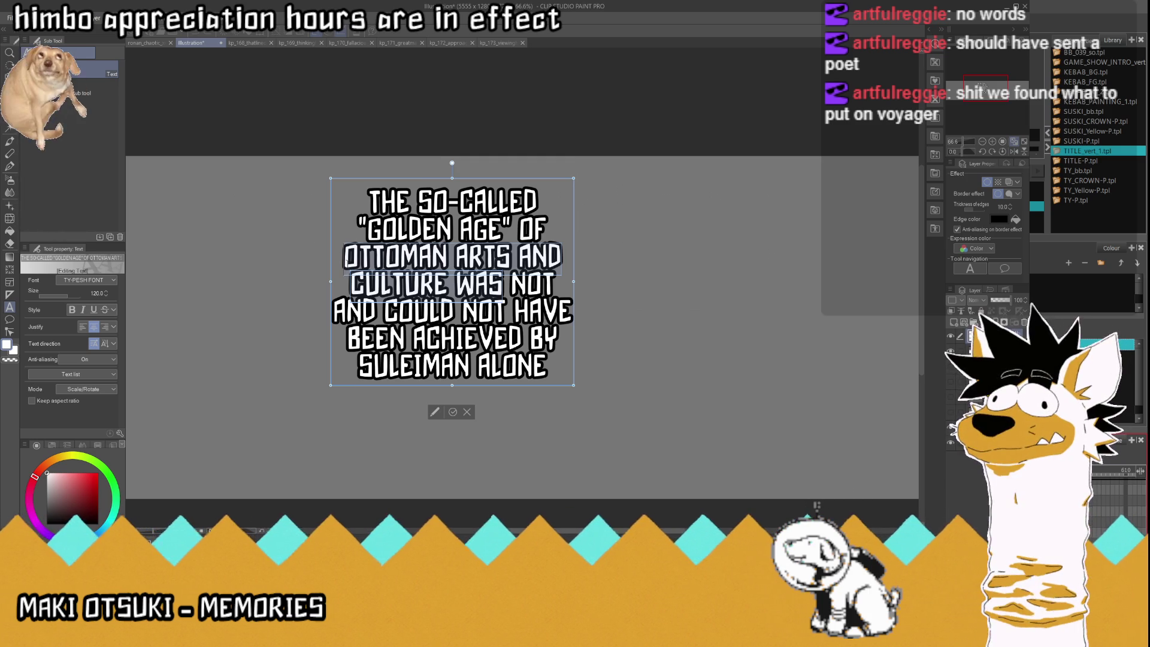
Type 'THE OTTOMAN EMPIRE' with 'WAS' on a new line, adjusting the quotation mark.
type("T")
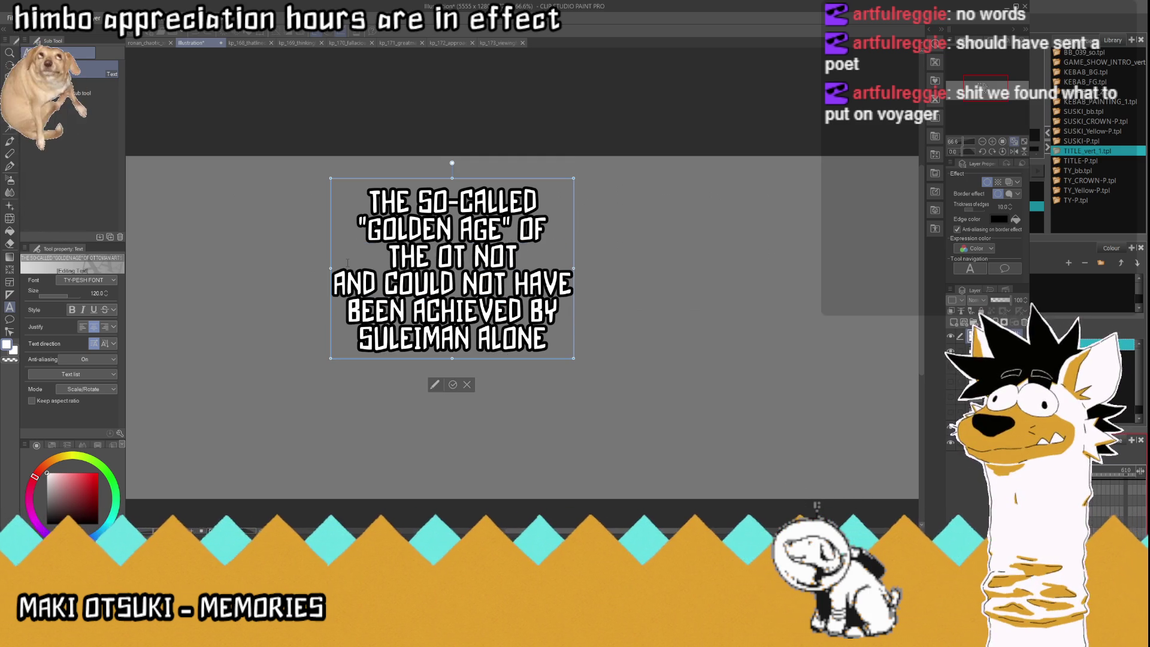
type("HE OTTOMAN")
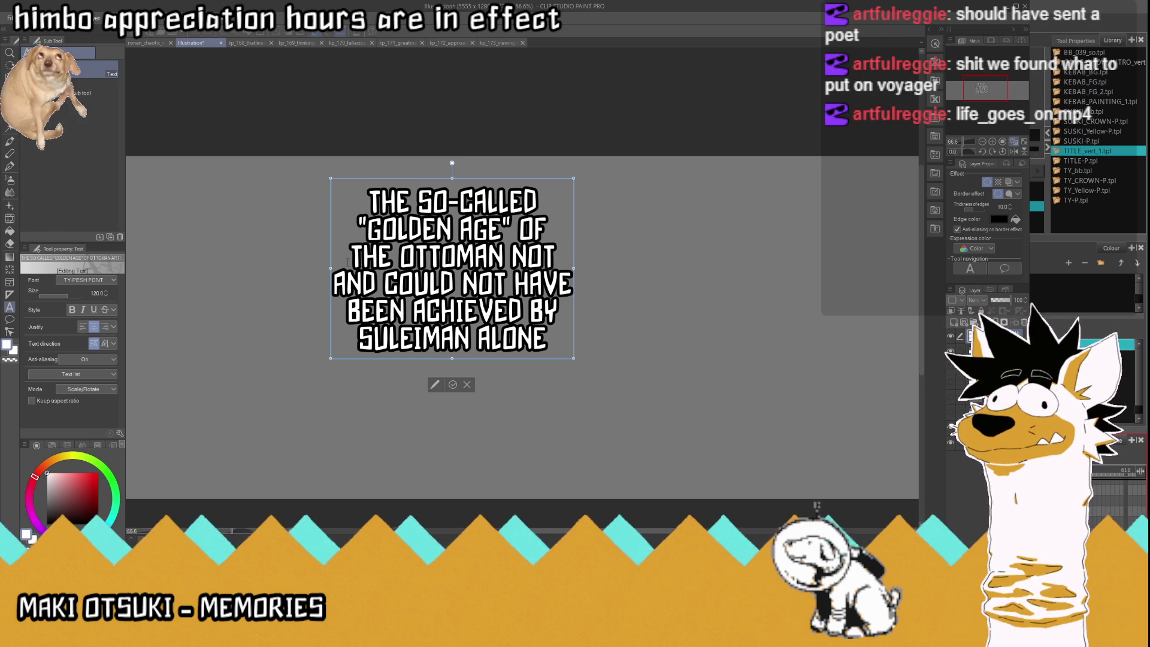
type("EMP")
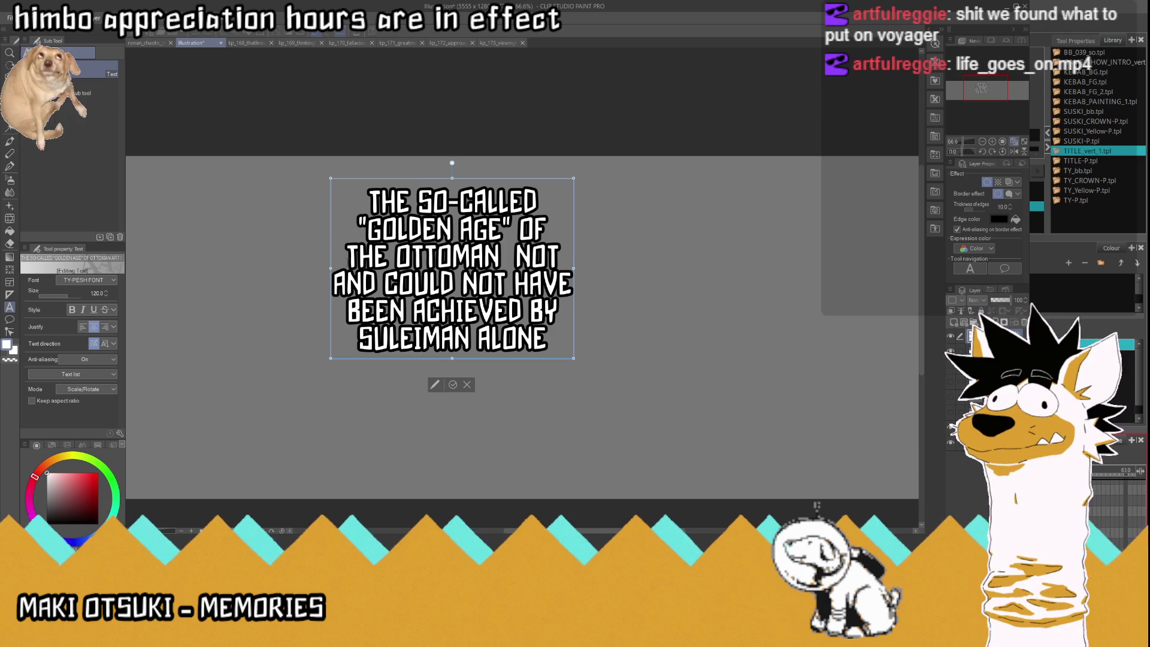
type("ITE")
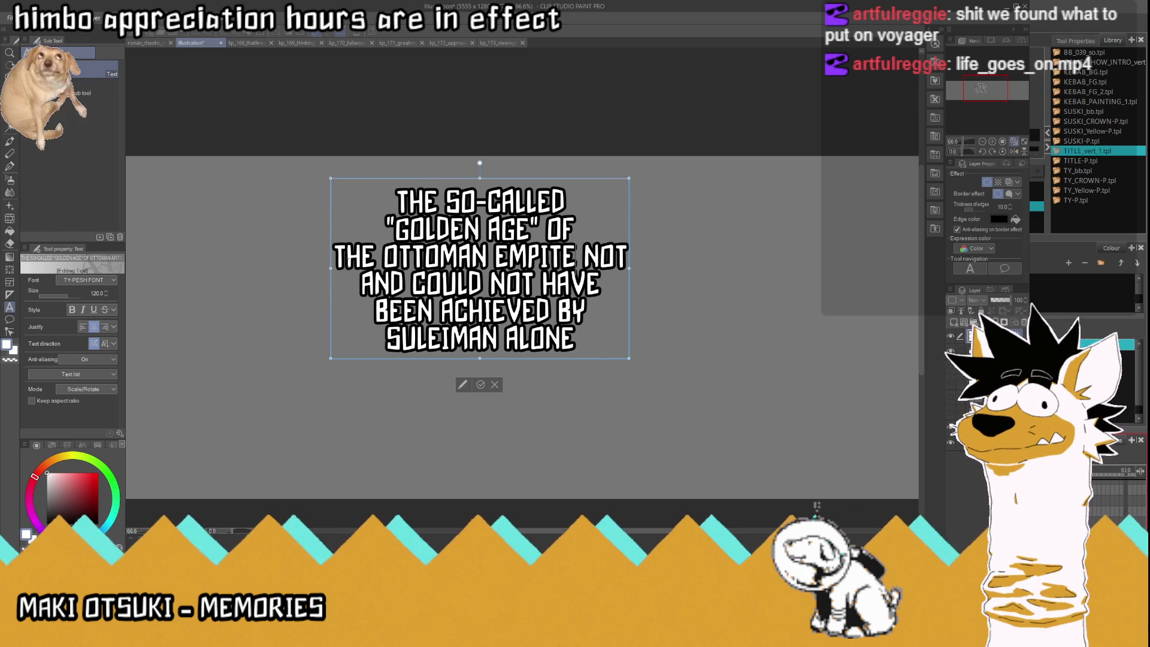
key("BackSpace")
key("BackSpace")
type("RE")
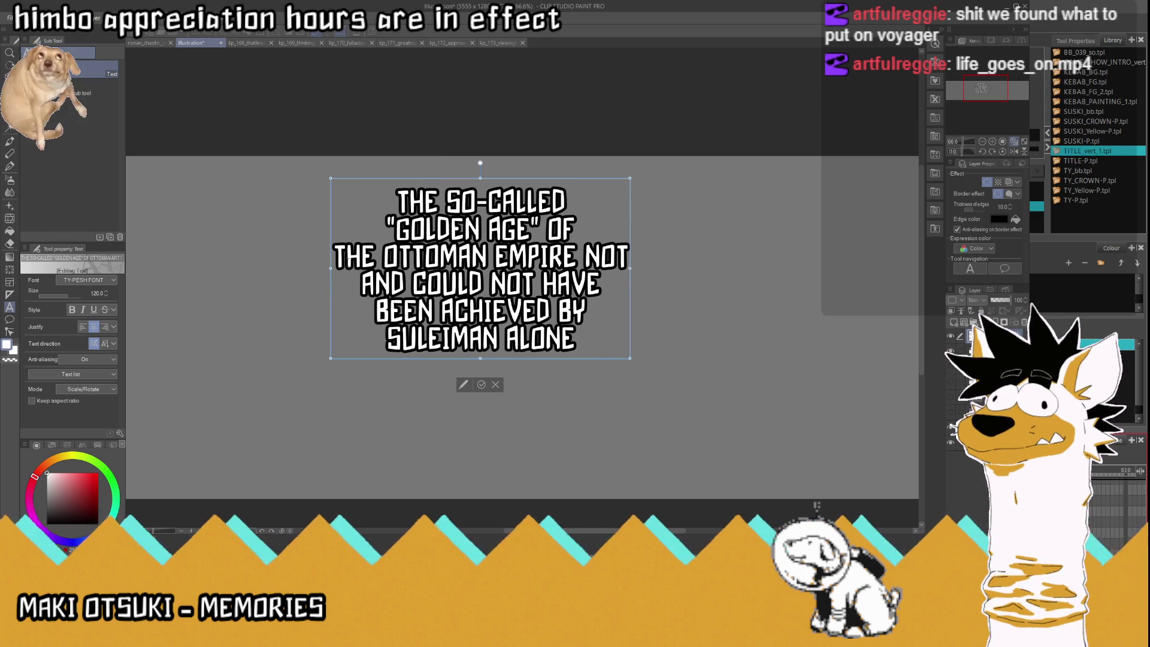
key("Return")
type("WAS")
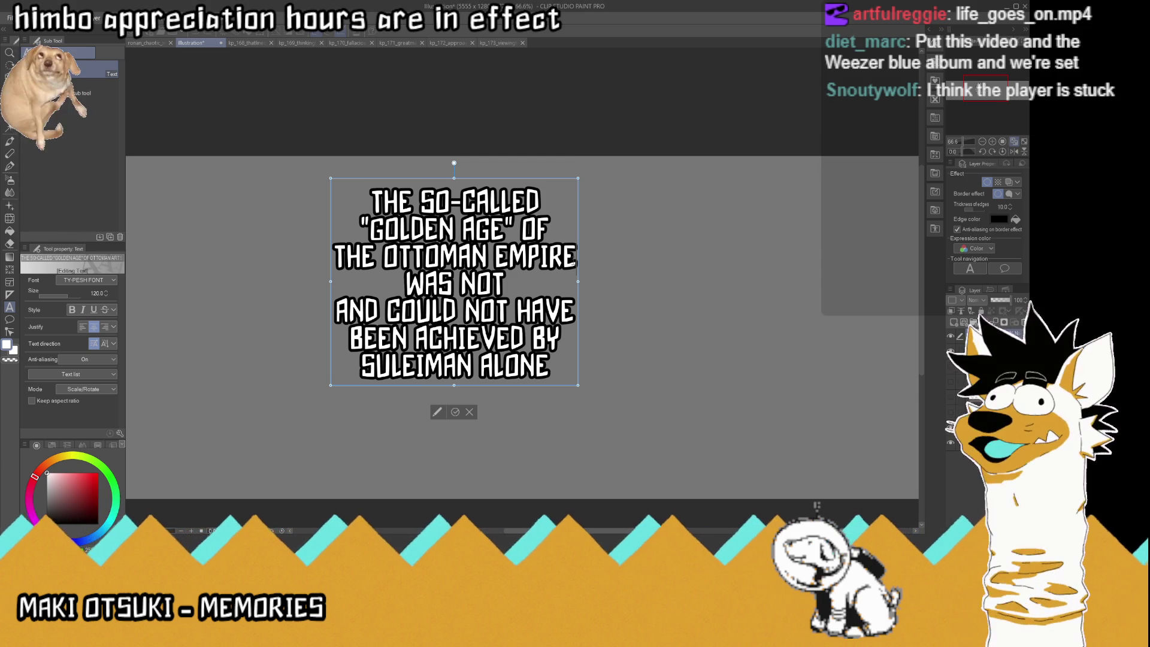
type("\"")
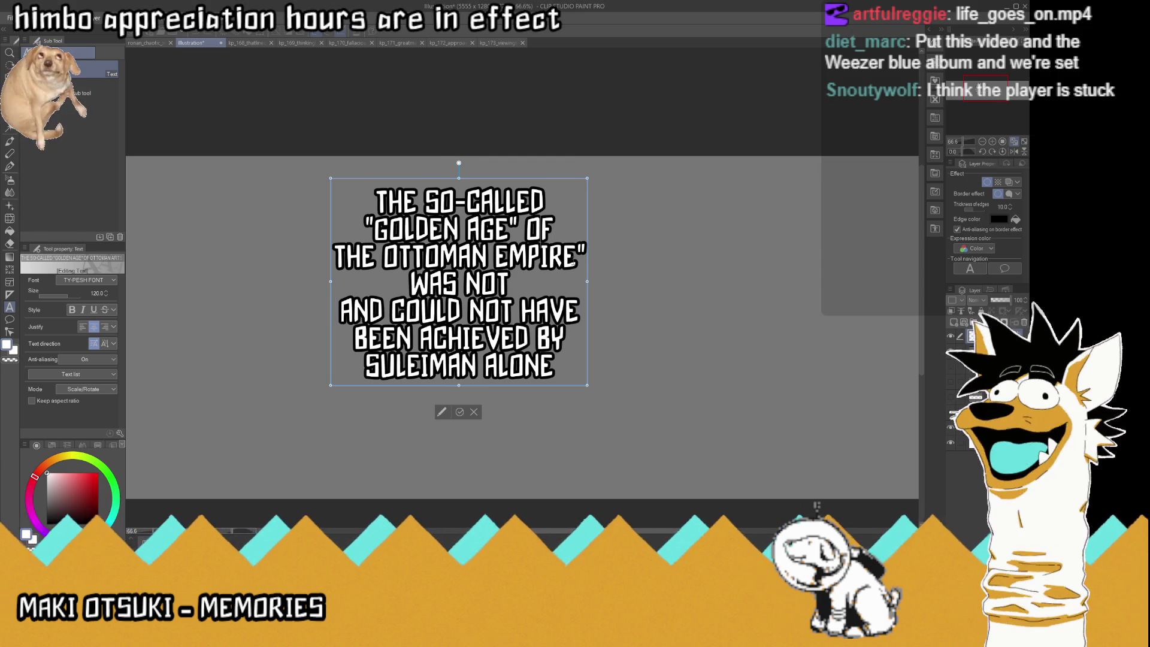
key("BackSpace")
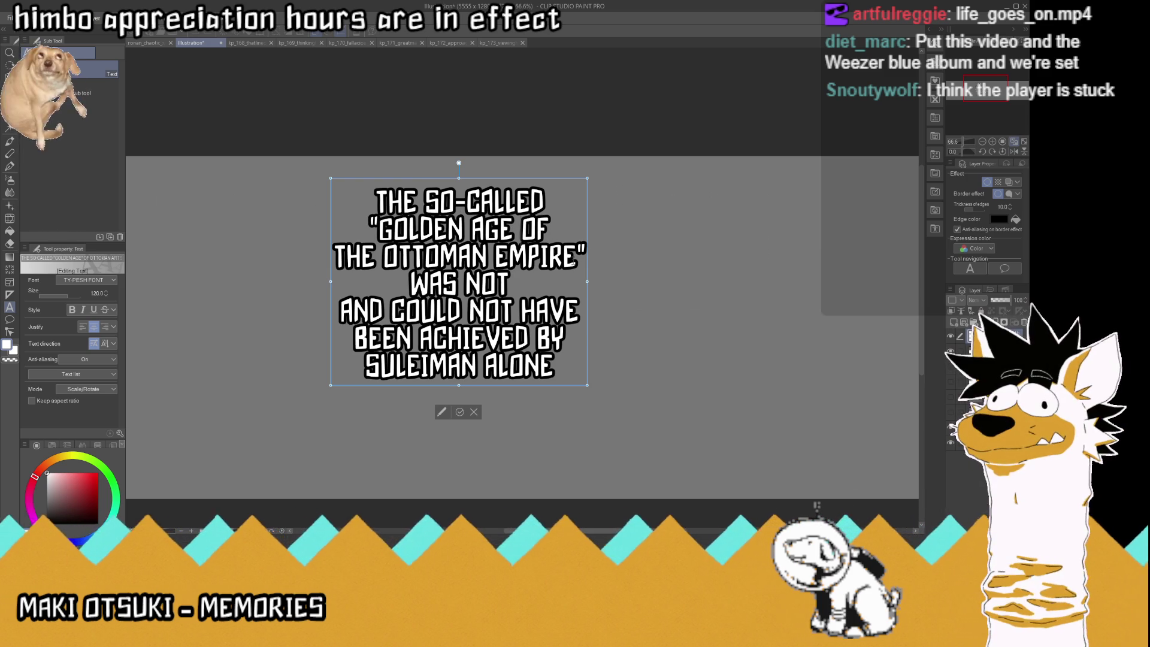
Insert 'THE', remove the duplicated THE, and add ', AND COULD' without the leftover duplicate.
type(" THE")
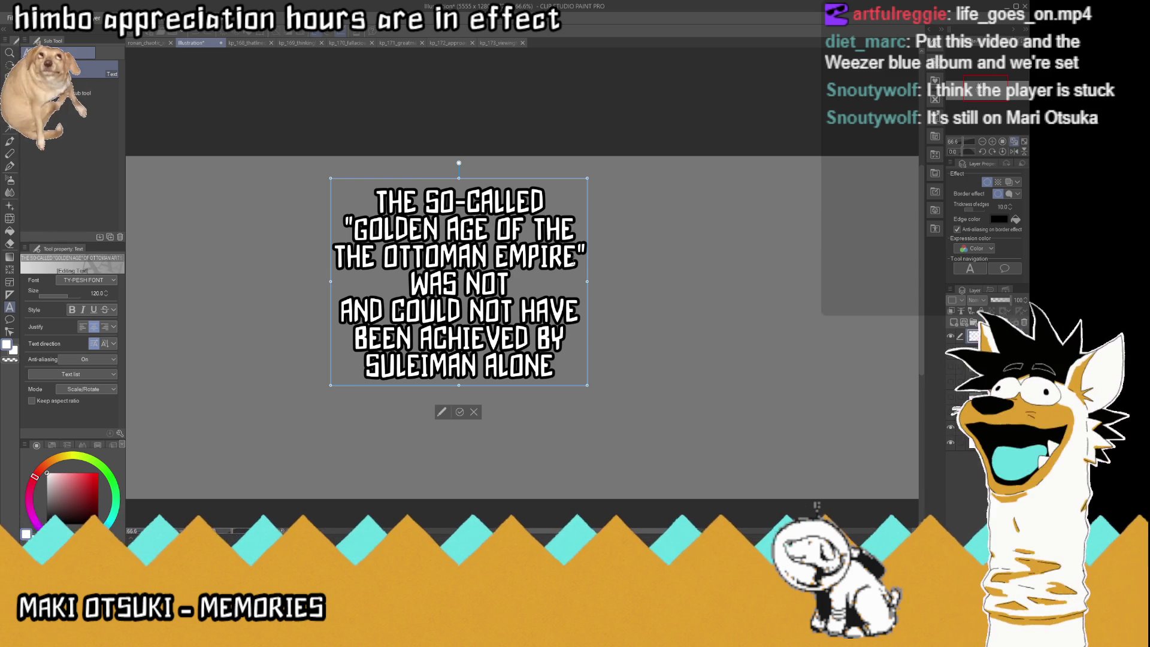
key("Right")
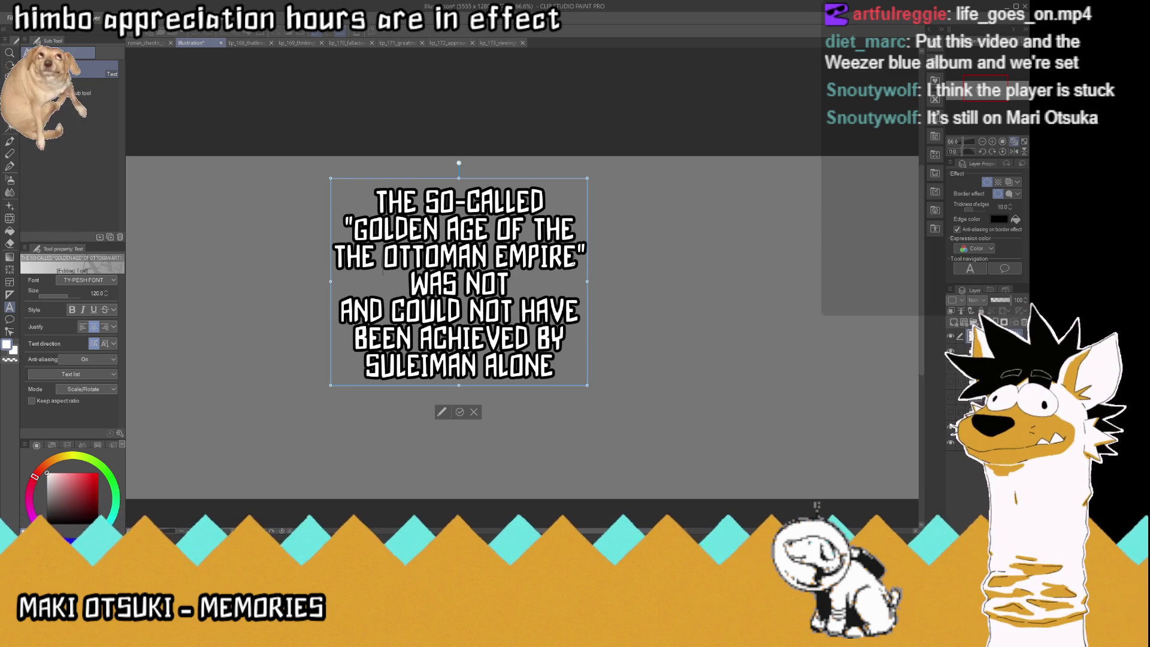
key("BackSpace")
key("BackSpace")
key("BackSpace")
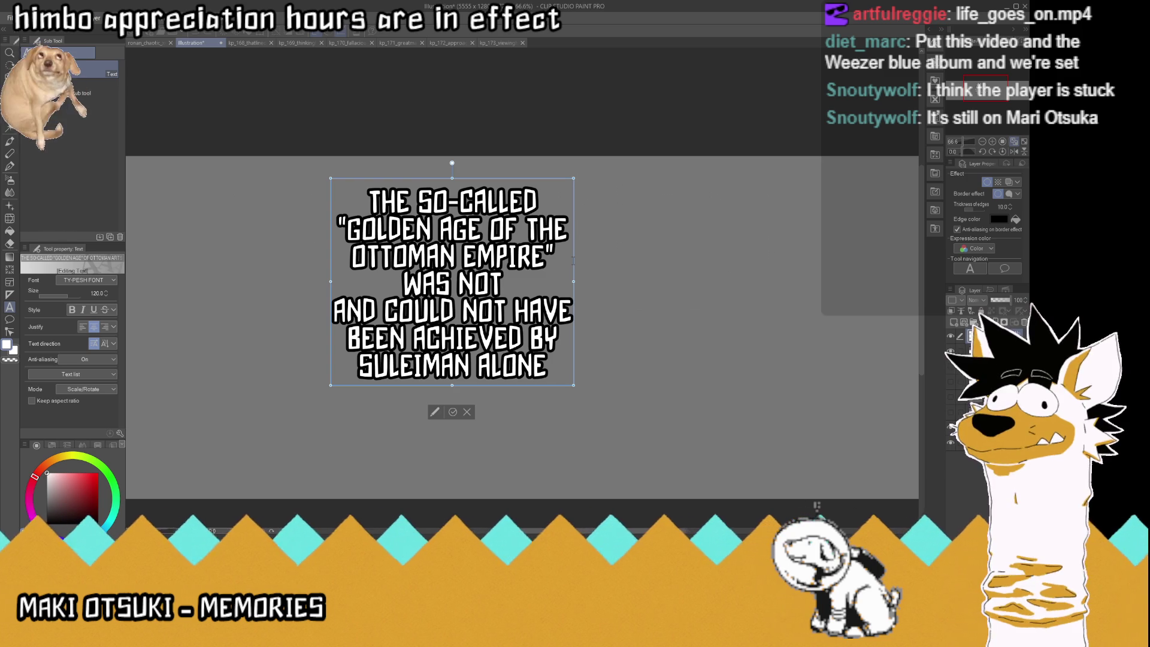
type(", AN")
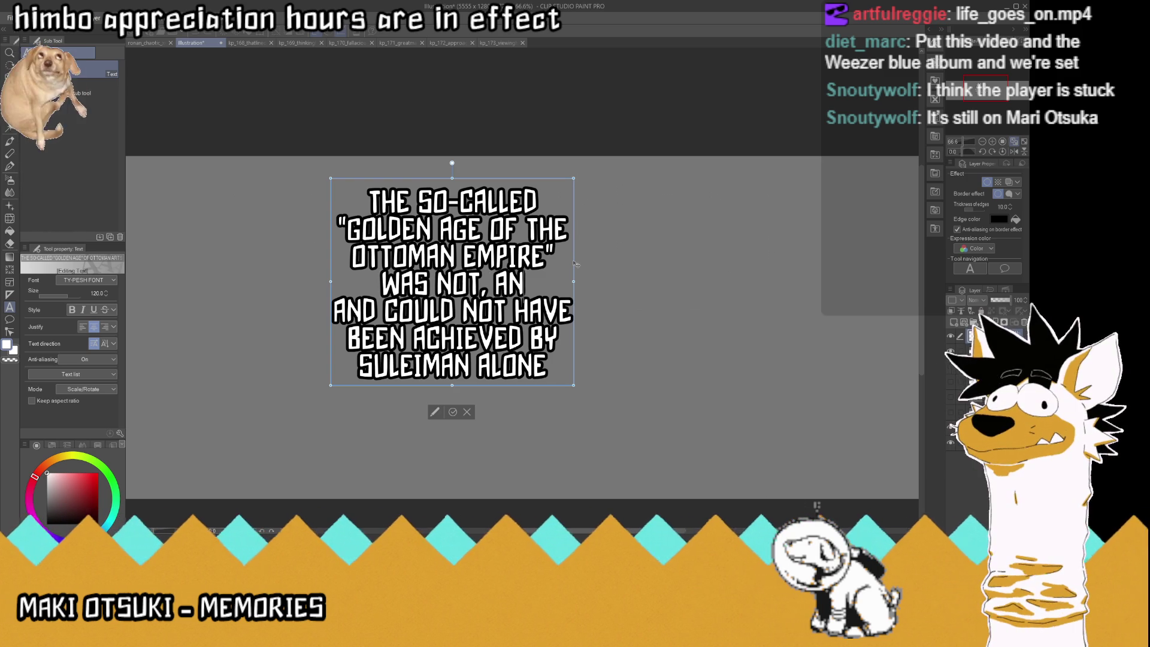
type("D COULD")
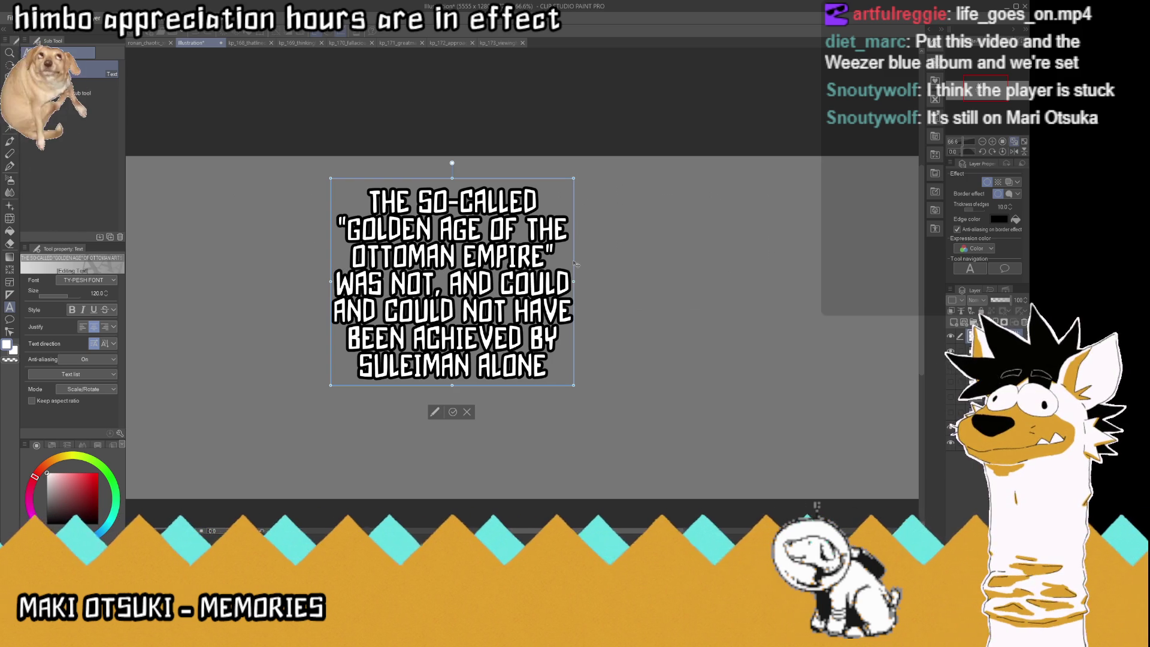
key("Down")
key("Left")
key("BackSpace")
key("BackSpace")
key("BackSpace")
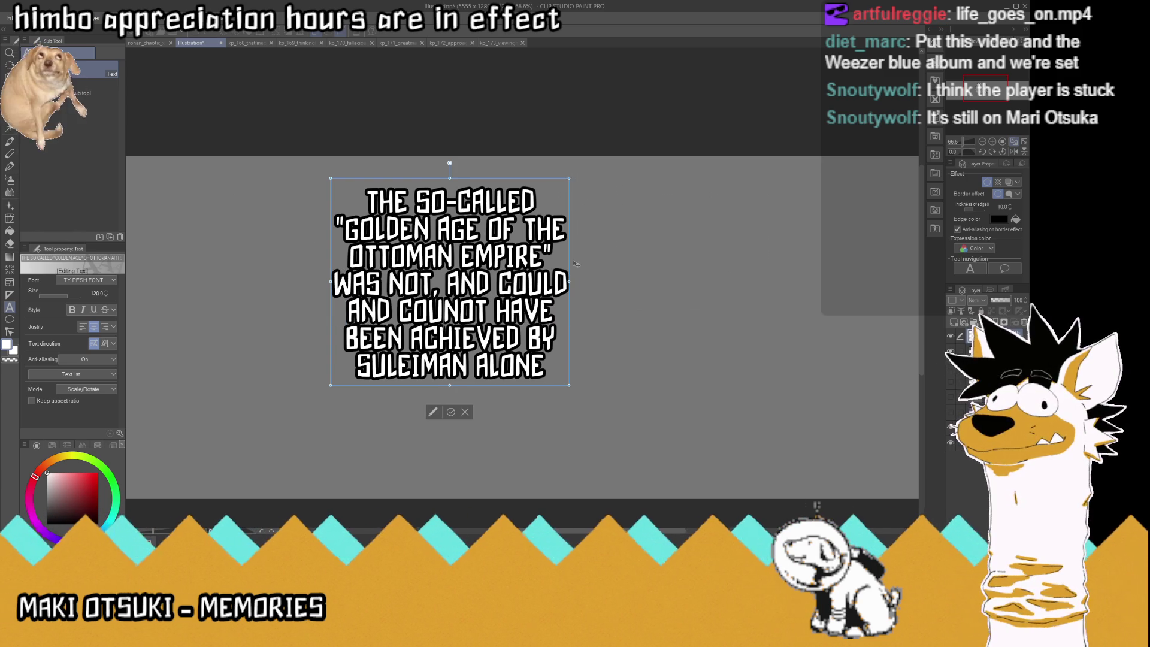
key("BackSpace")
key("BackSpace")
key("BackSpace")
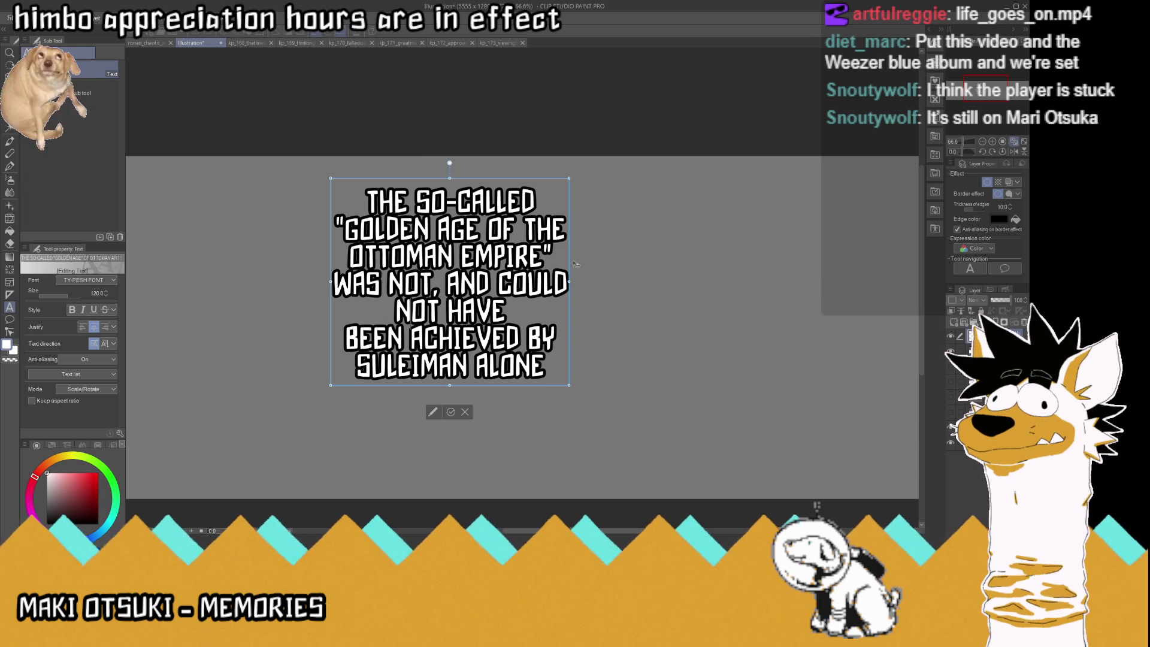
Append 'BEEN' to 'NOT HAVE' and delete the duplicated BEEN on the next line.
key("Right")
key("Right")
key("Right")
type("BEEN")
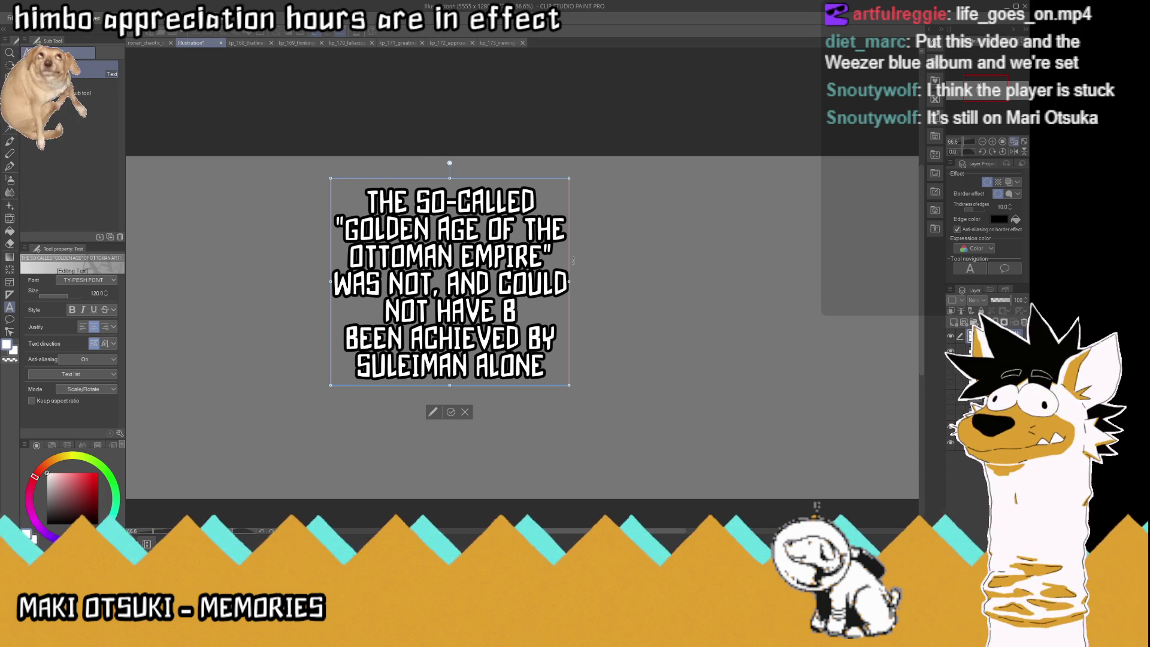
key("Down")
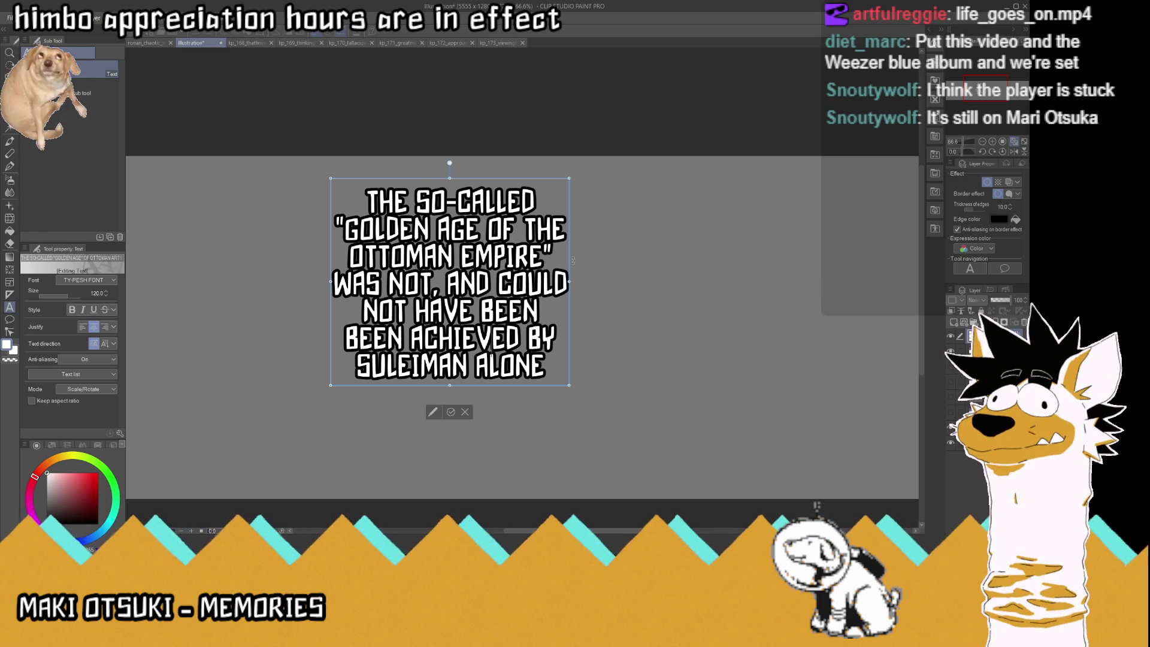
key("Left")
key("Left")
key("Left")
key("BackSpace")
key("BackSpace")
key("BackSpace")
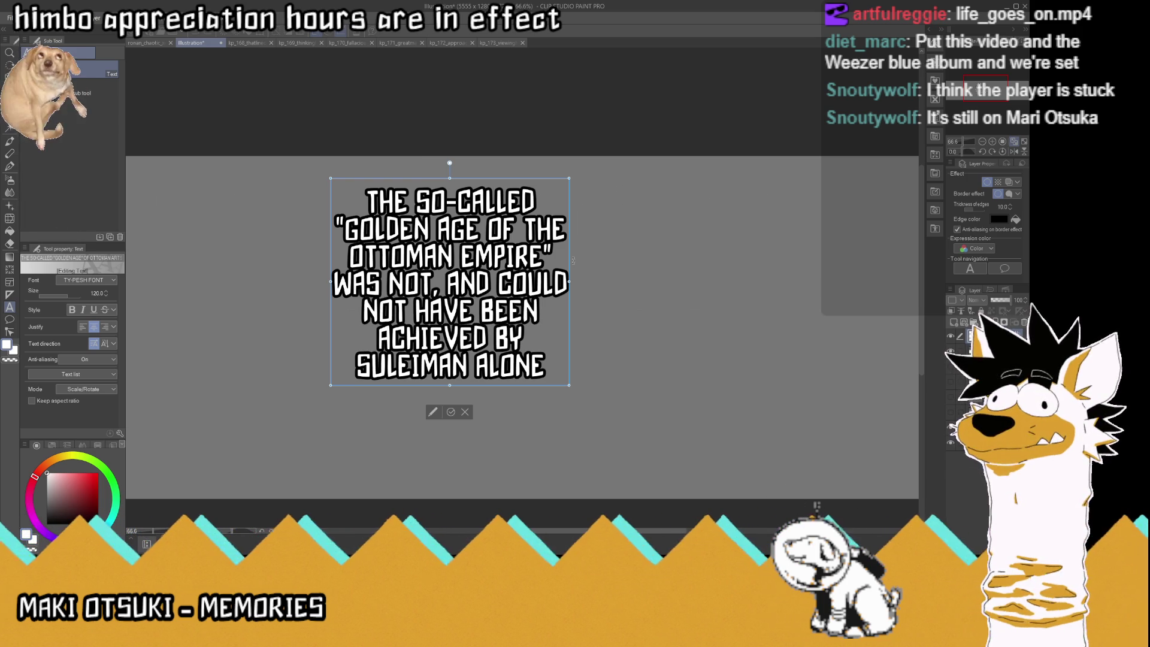
key("Left")
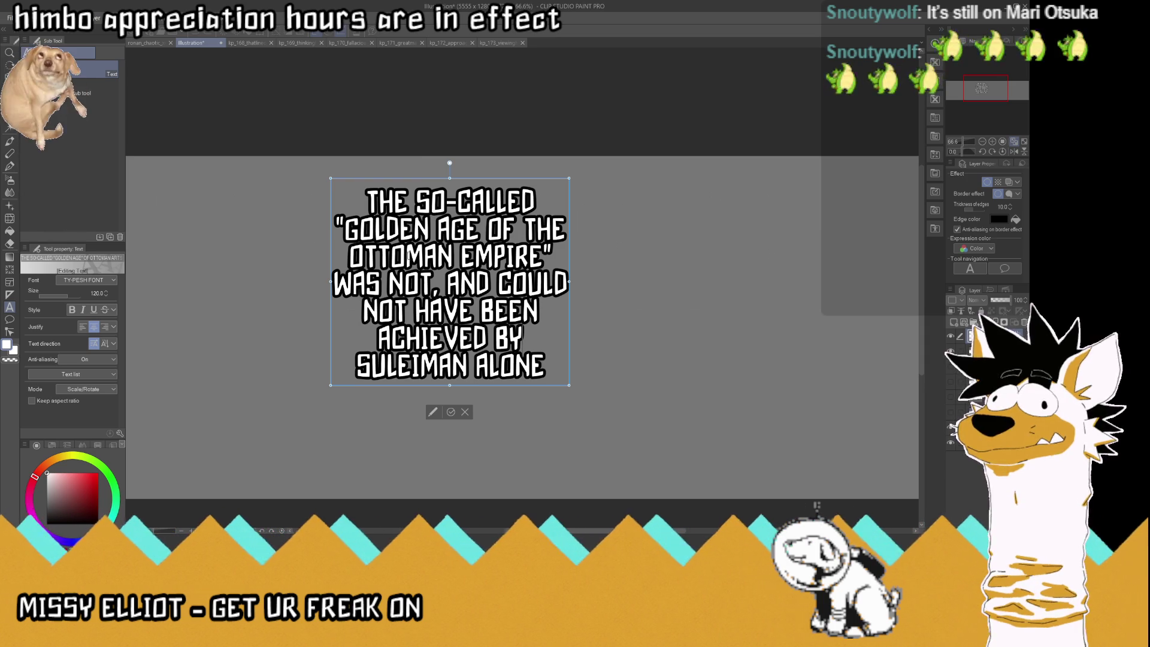
Review the 'WAS NOT, AND COULD' and 'NOT HAVE BEEN' lines, then exit text editing.
left_click_drag(350, 286, 568, 286)
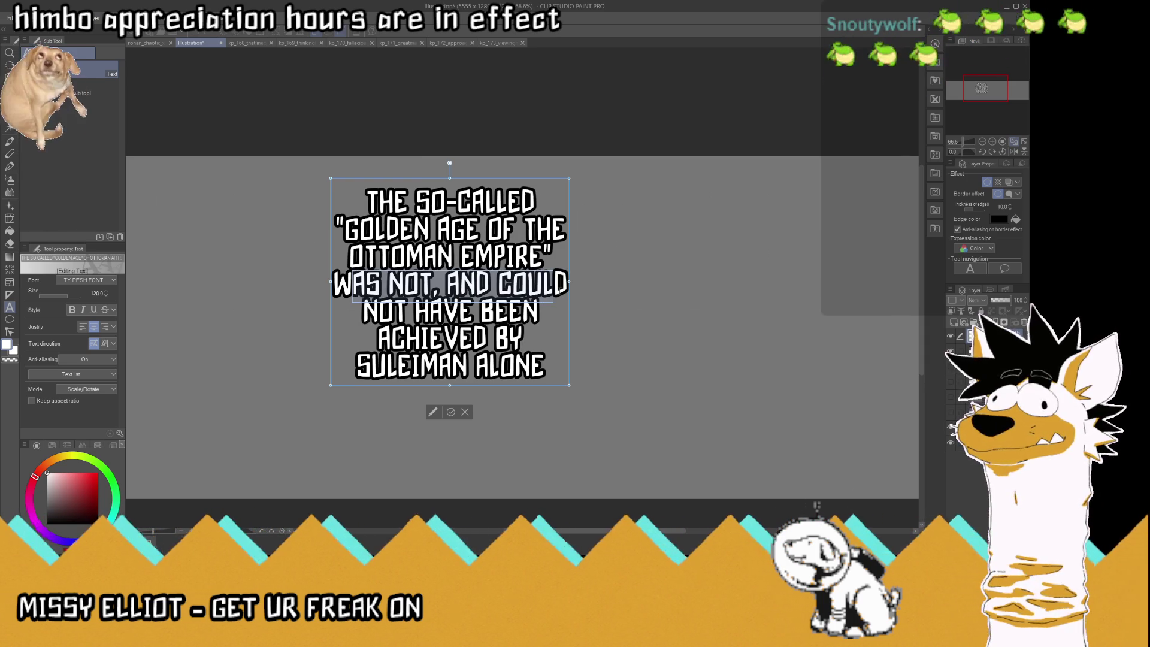
left_click(547, 310)
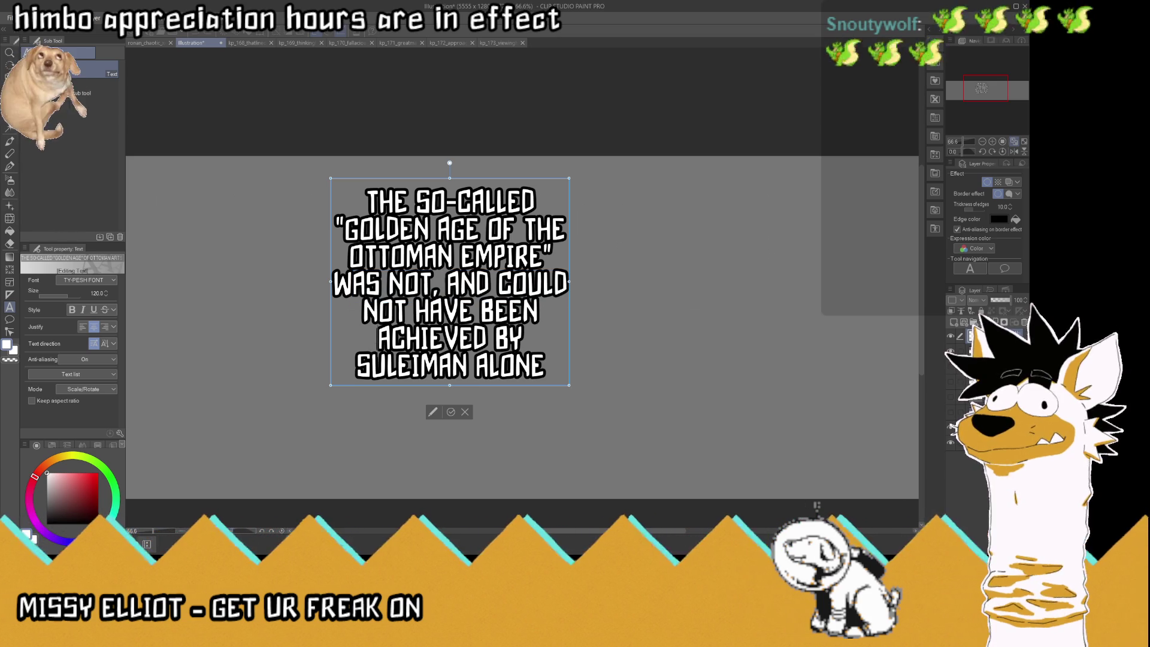
scroll(440, 257, "up", 3)
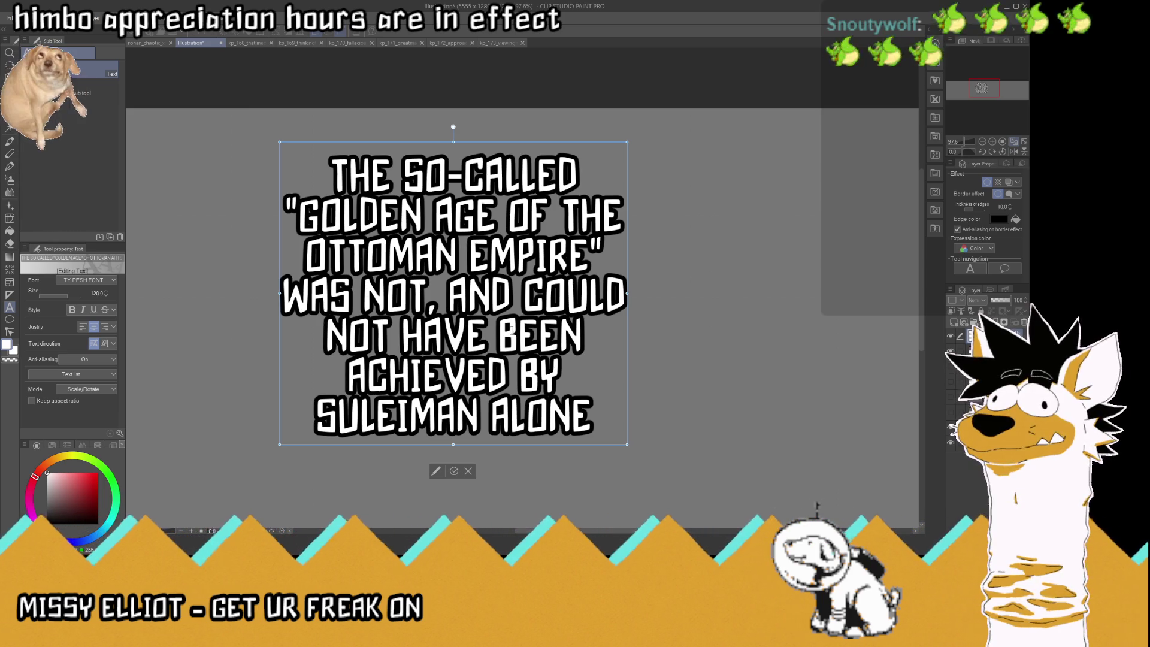
key("Escape")
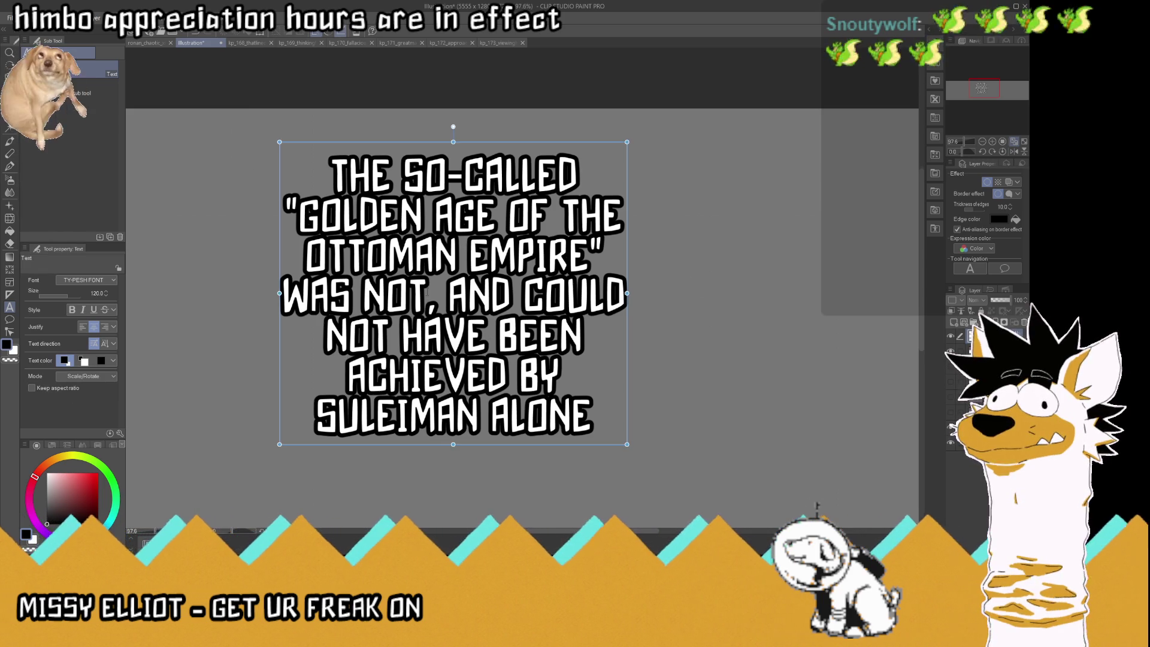
scroll(426, 293, "down", 2)
scroll(431, 329, "down", 2)
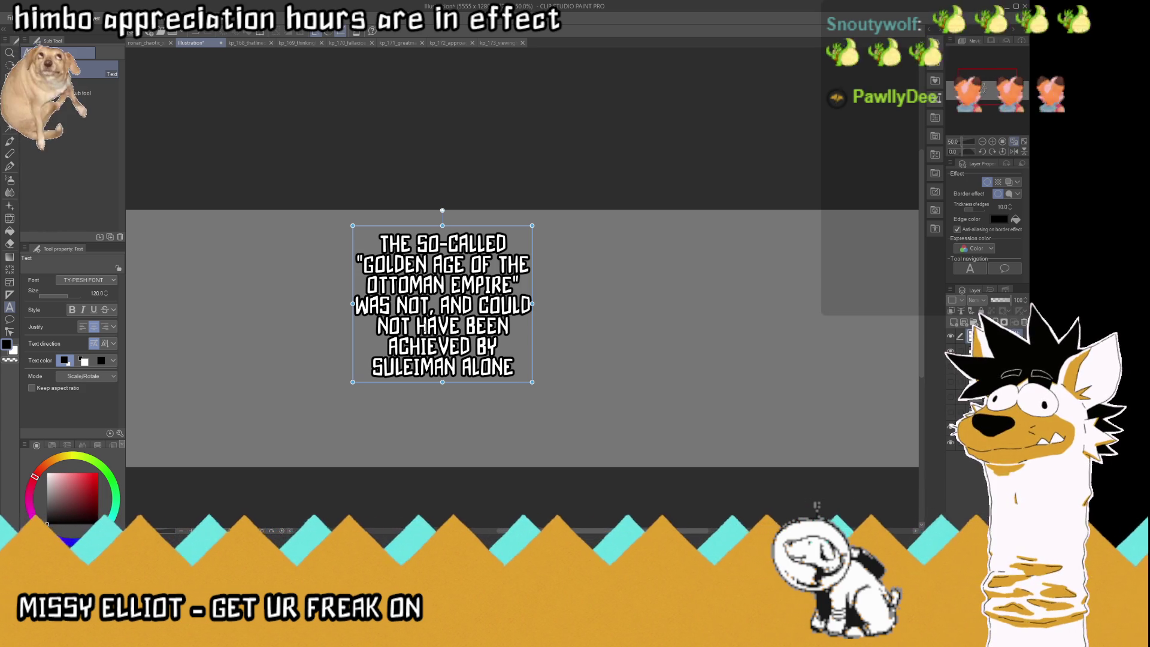
scroll(423, 324, "up", 2)
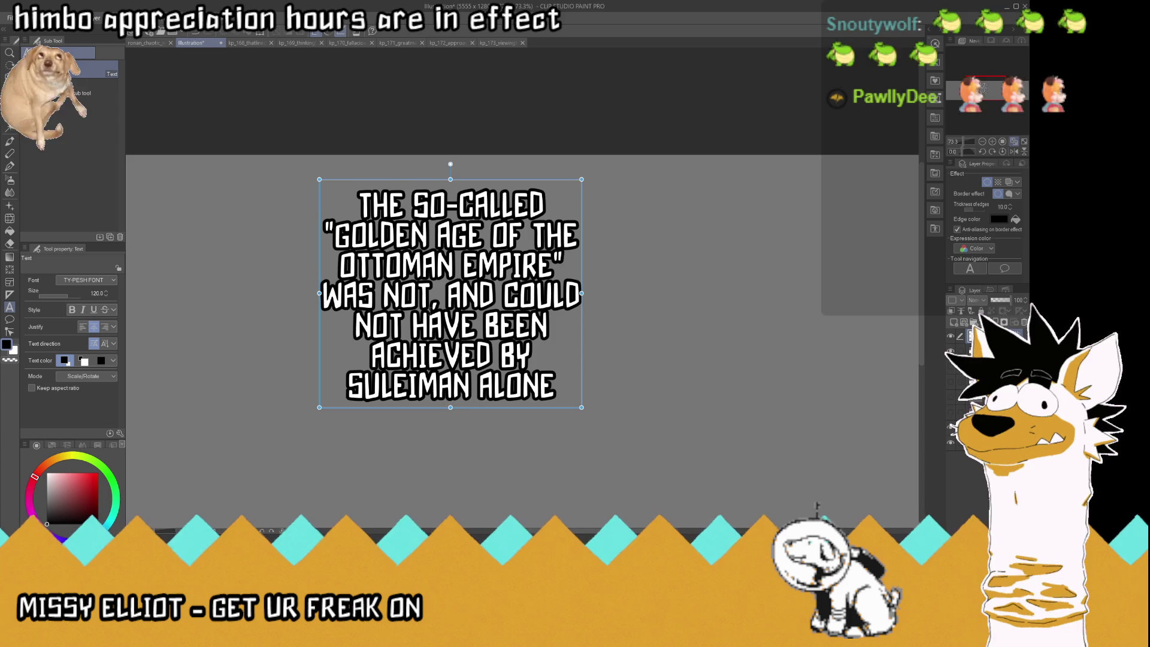
scroll(428, 310, "up", 1)
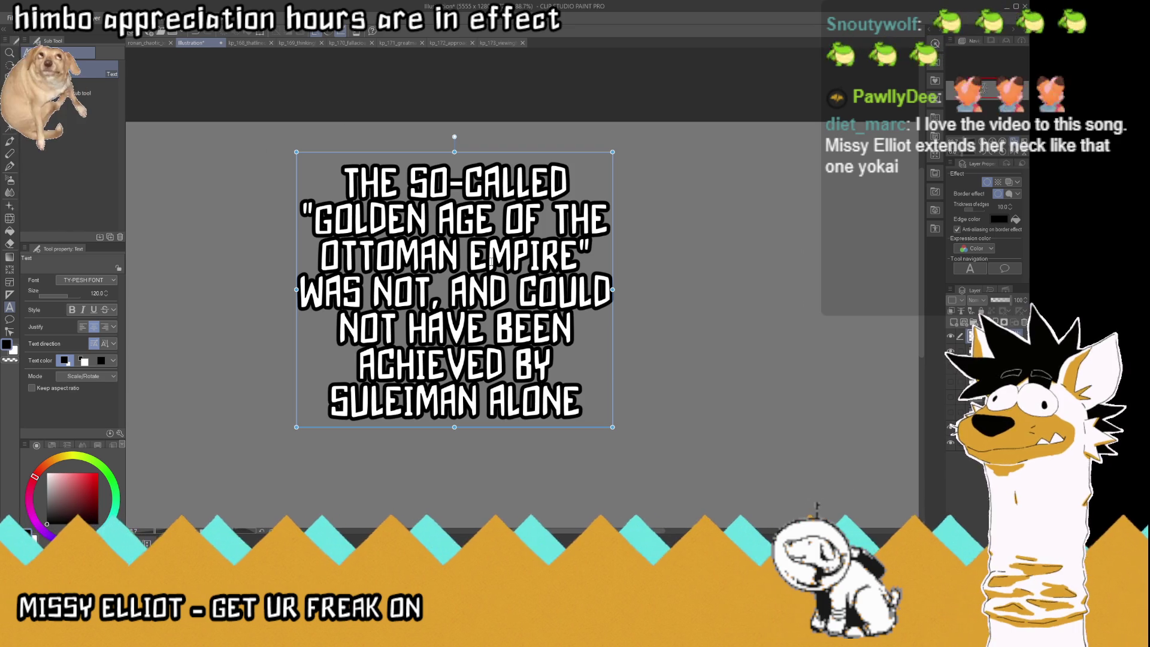
left_click(601, 258)
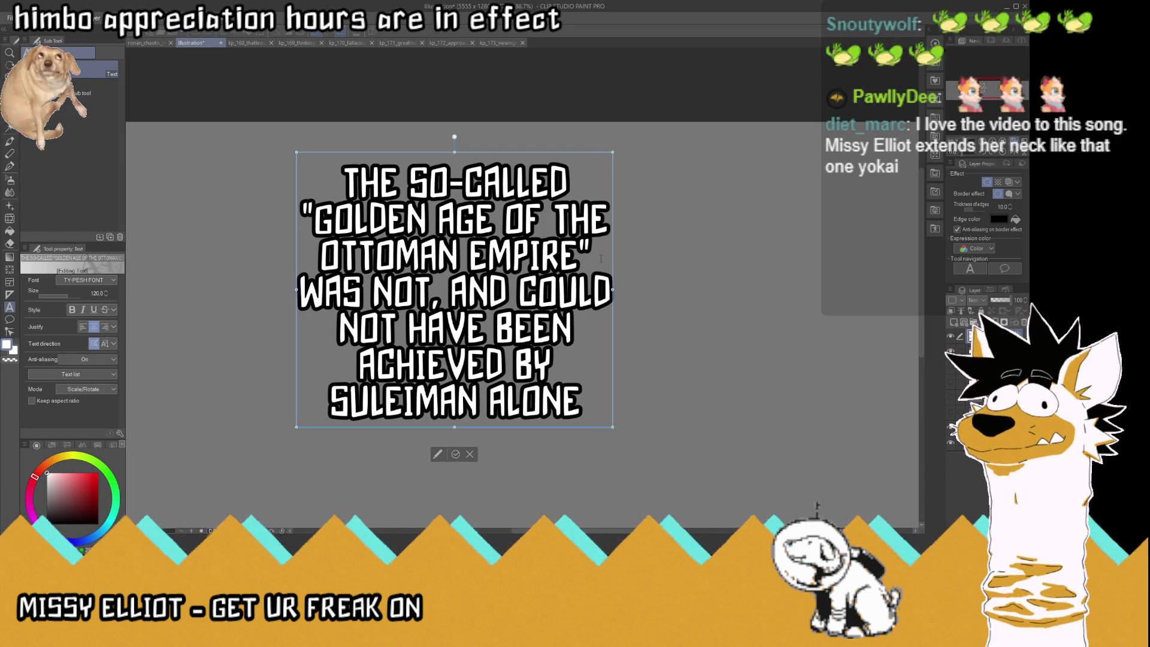
key("Down")
key("Down")
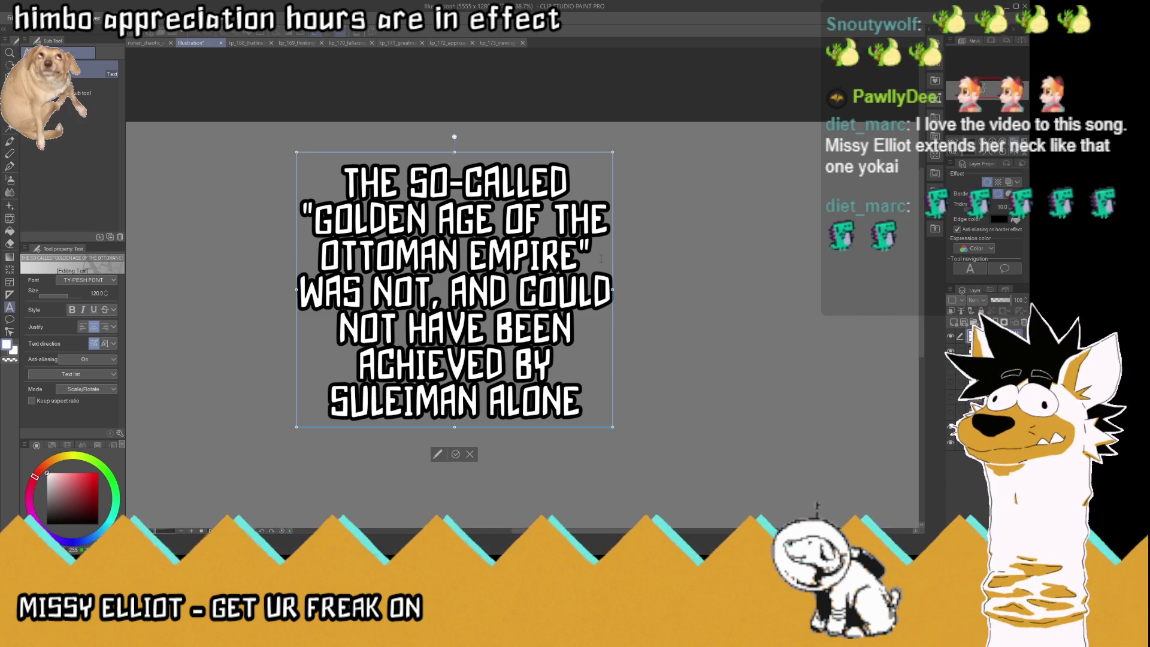
type(" ACHIEVED")
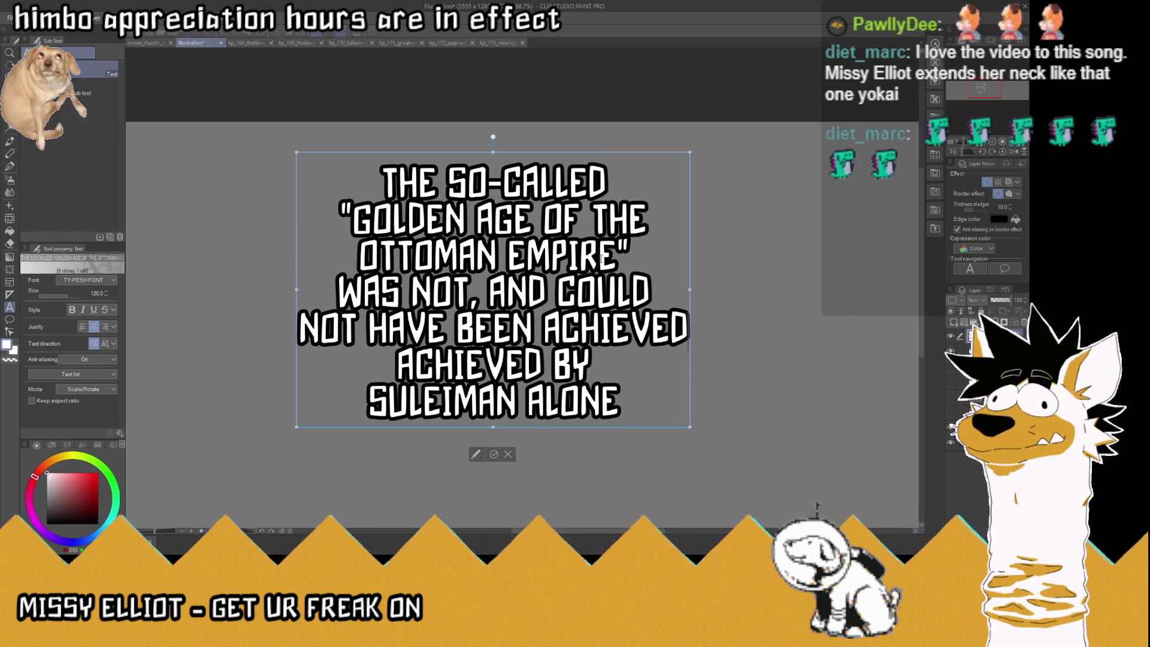
key("BackSpace")
key("BackSpace")
key("BackSpace")
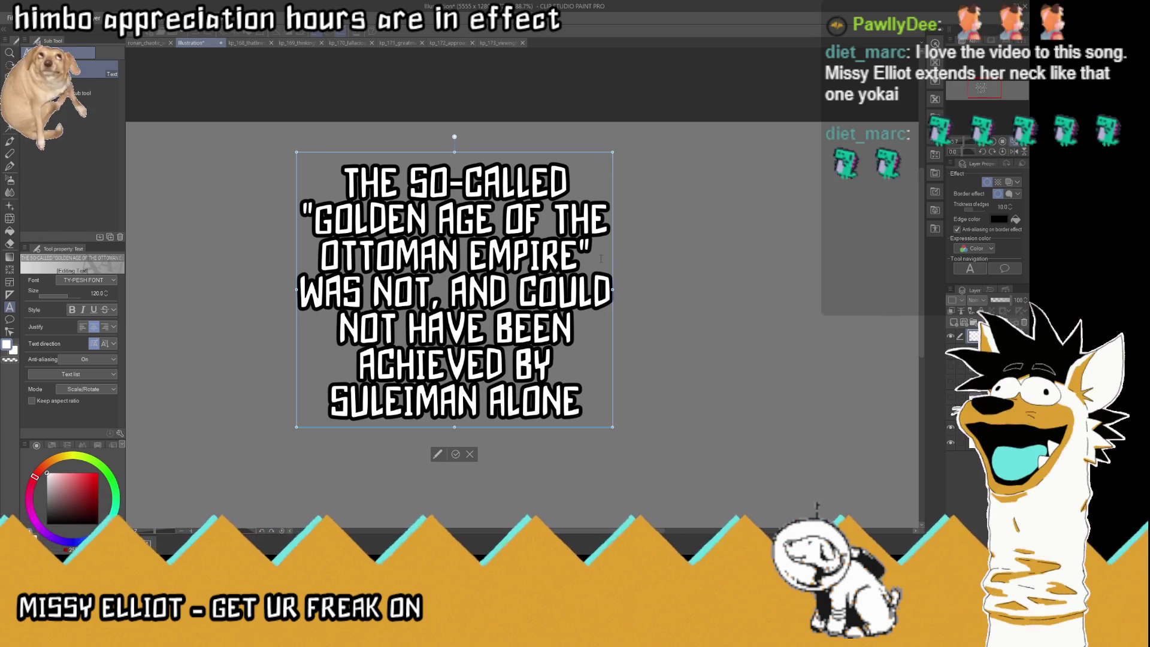
left_click(457, 454)
key("k")
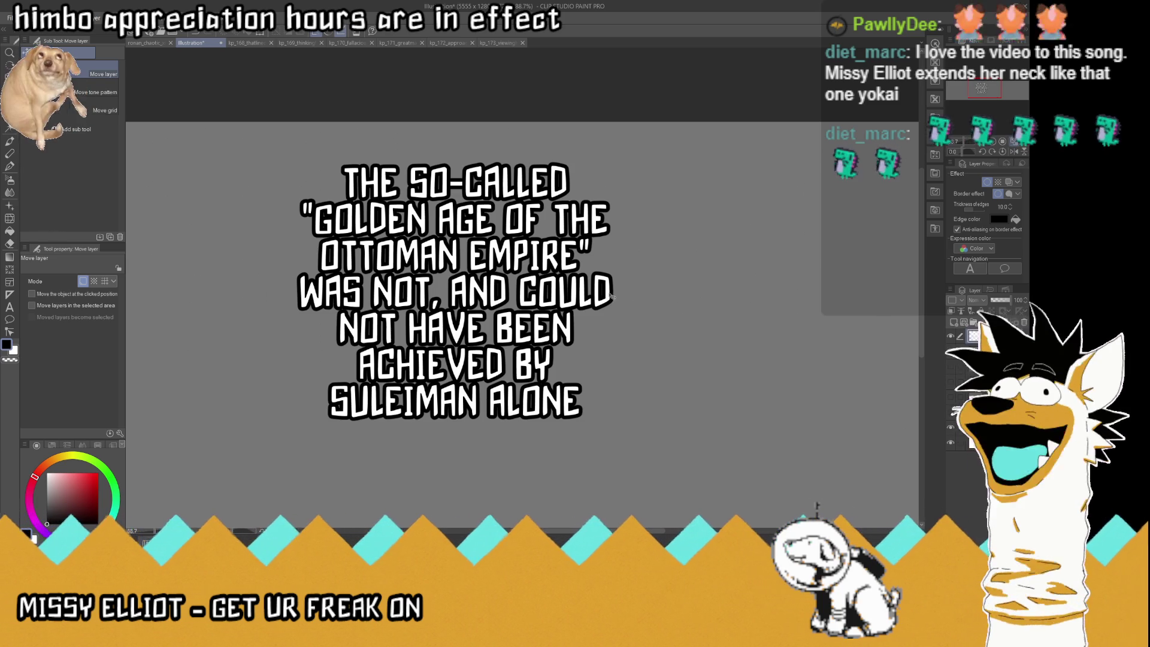
left_click(10, 307)
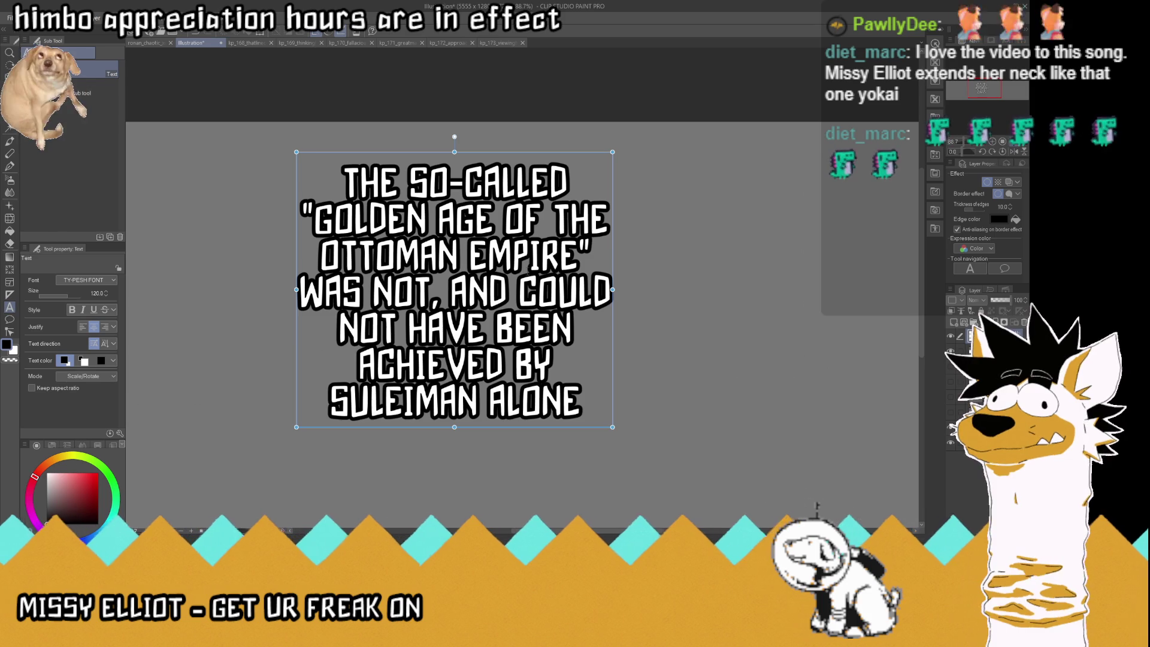
left_click(529, 252)
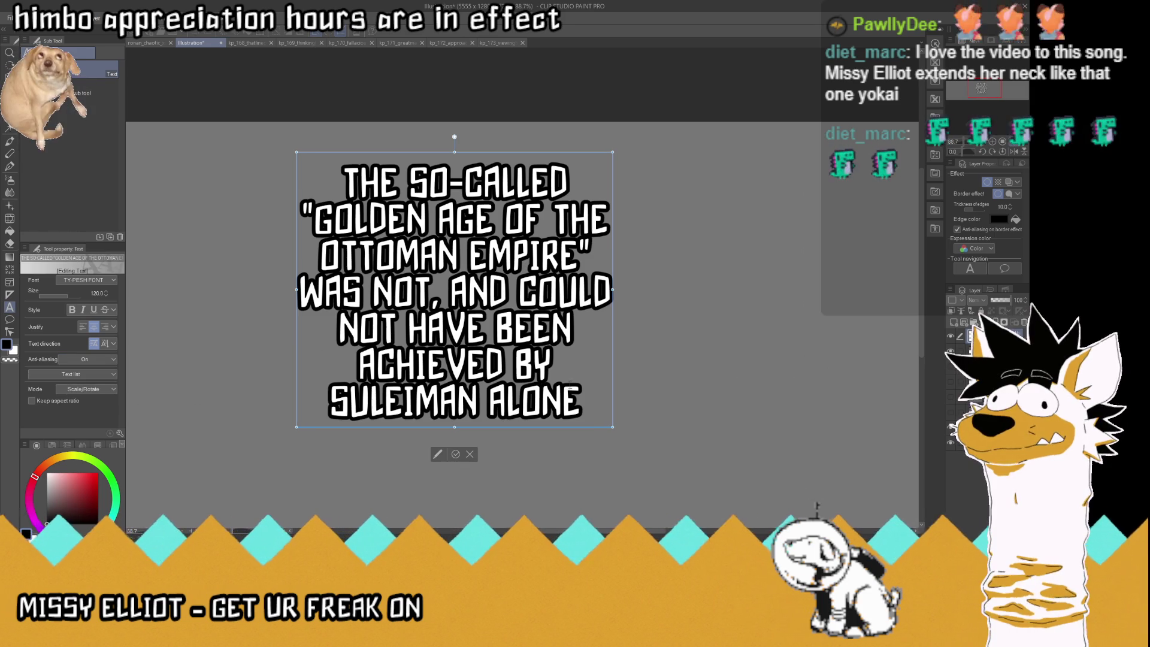
left_click_drag(580, 412, 303, 210)
key("ctrl+c")
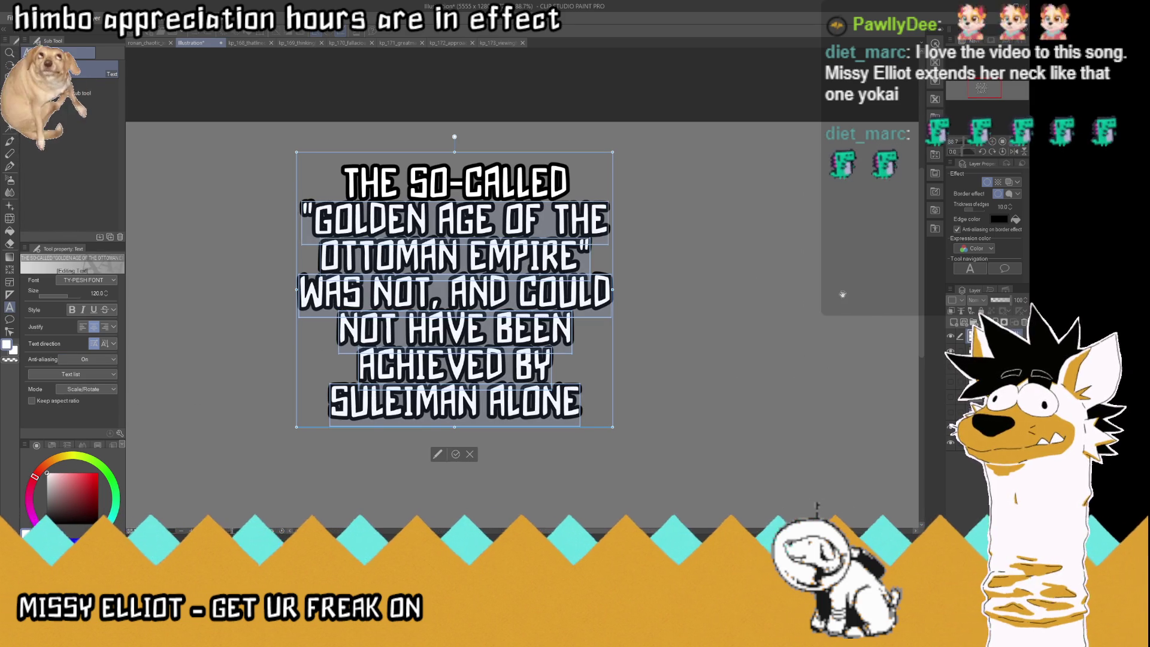
Delete every line after 'THE SO-CALLED', commit the text, and deselect it.
key("BackSpace")
key("Escape")
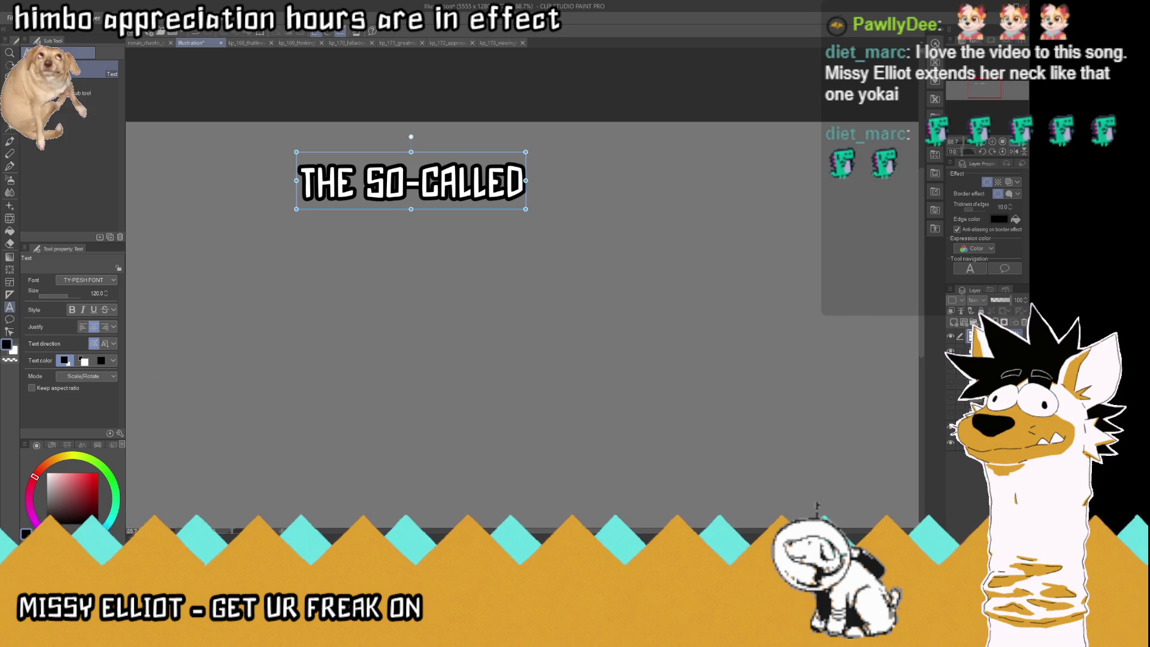
left_click(982, 353)
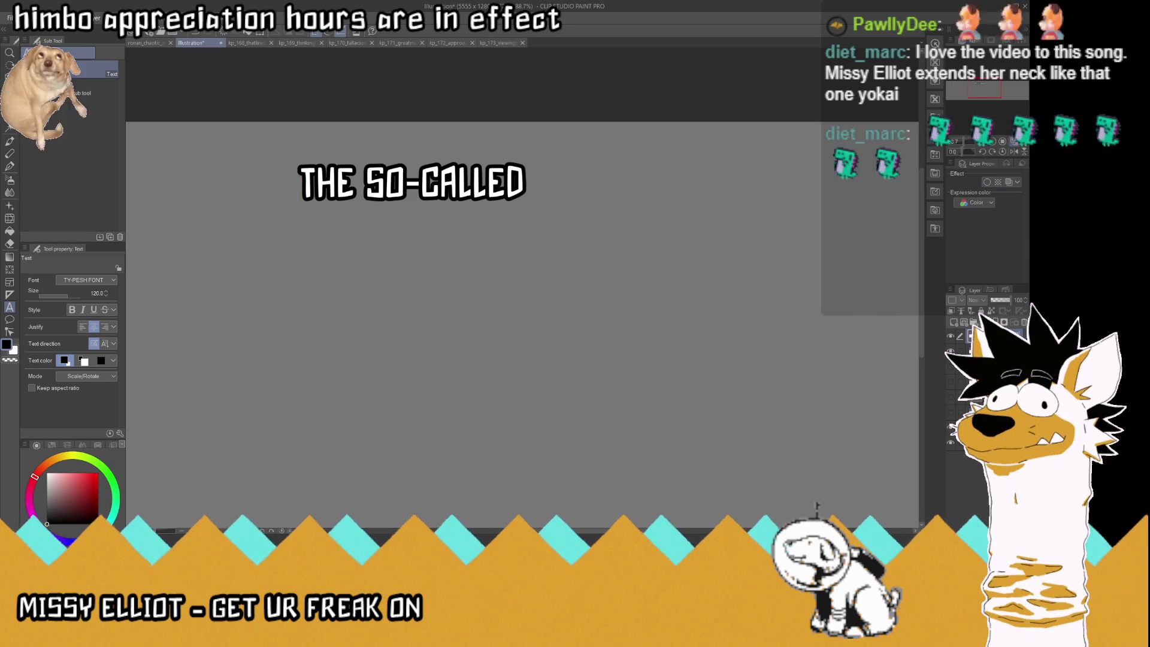
Close the older kp_168 through kp_173 documents.
left_click(271, 43)
left_click(271, 43)
left_click(271, 44)
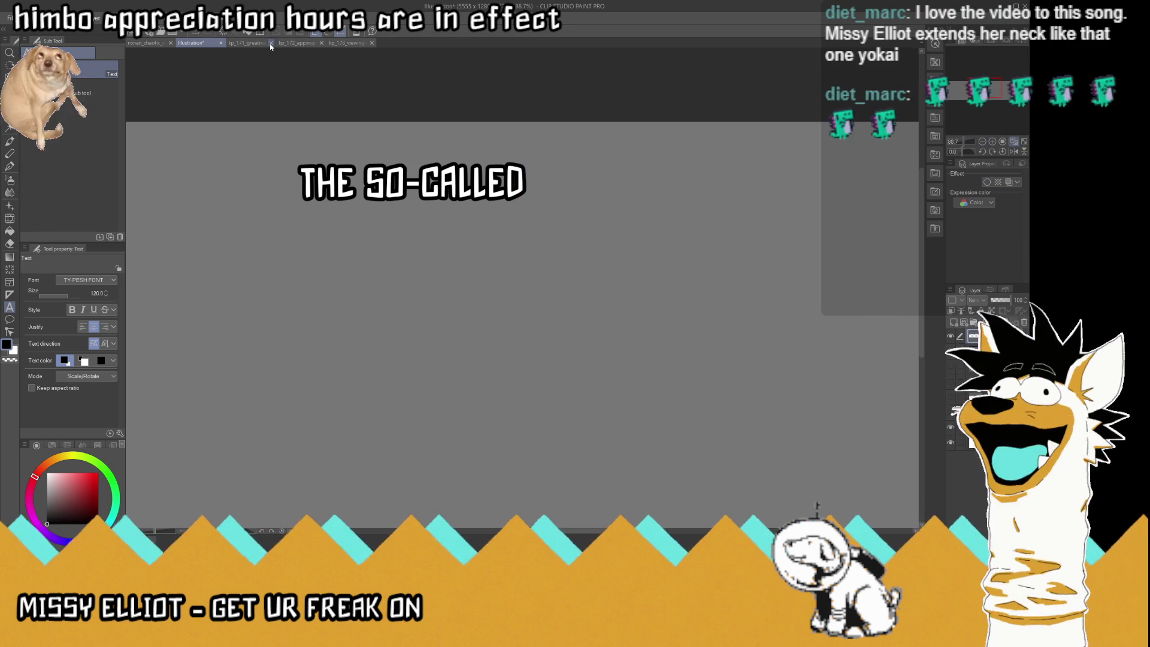
left_click(271, 43)
left_click(271, 44)
left_click(272, 44)
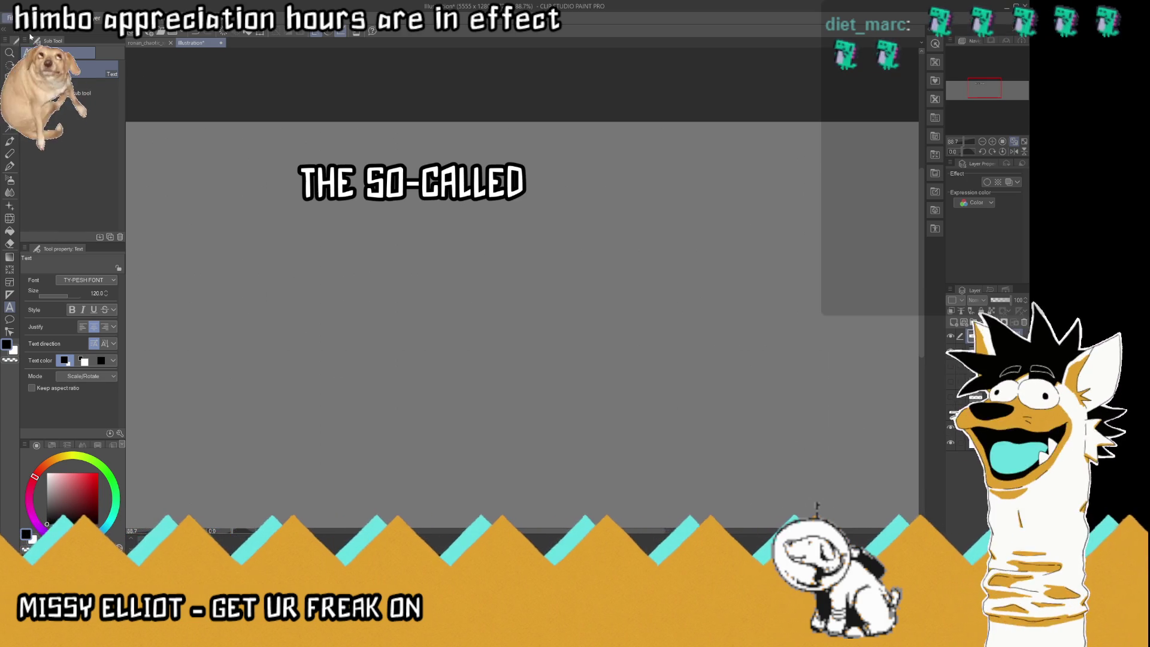
Save the text as new image kp_174_thesocalled.png, then return to the Illustration canvas.
key("ctrl+alt+n")
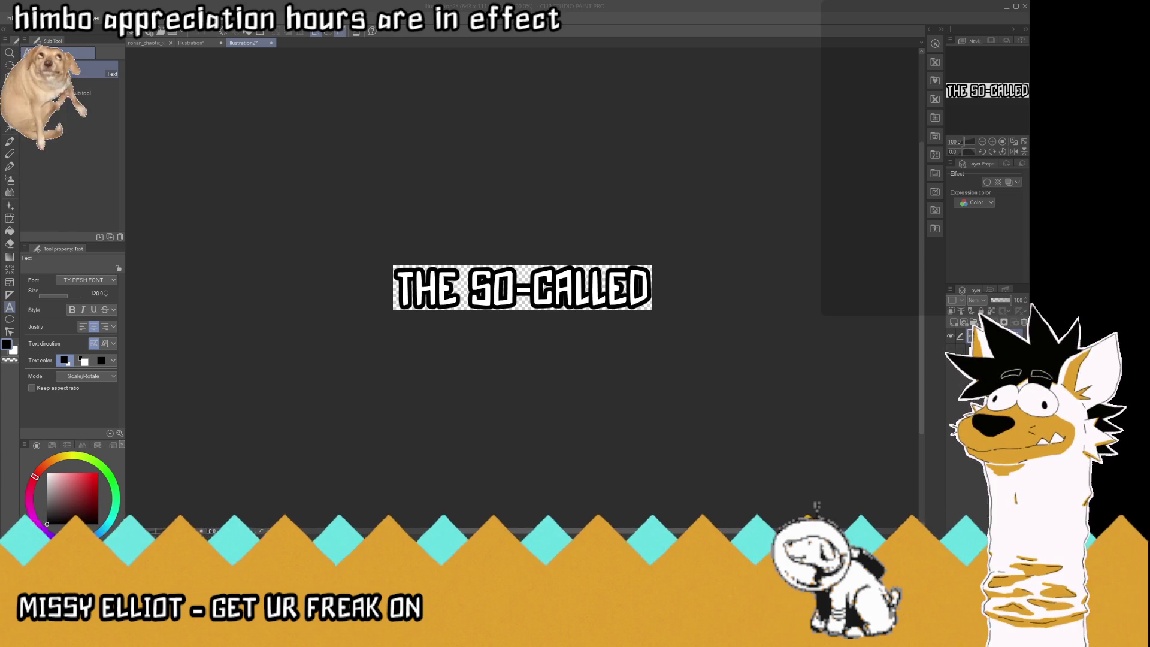
key("Return")
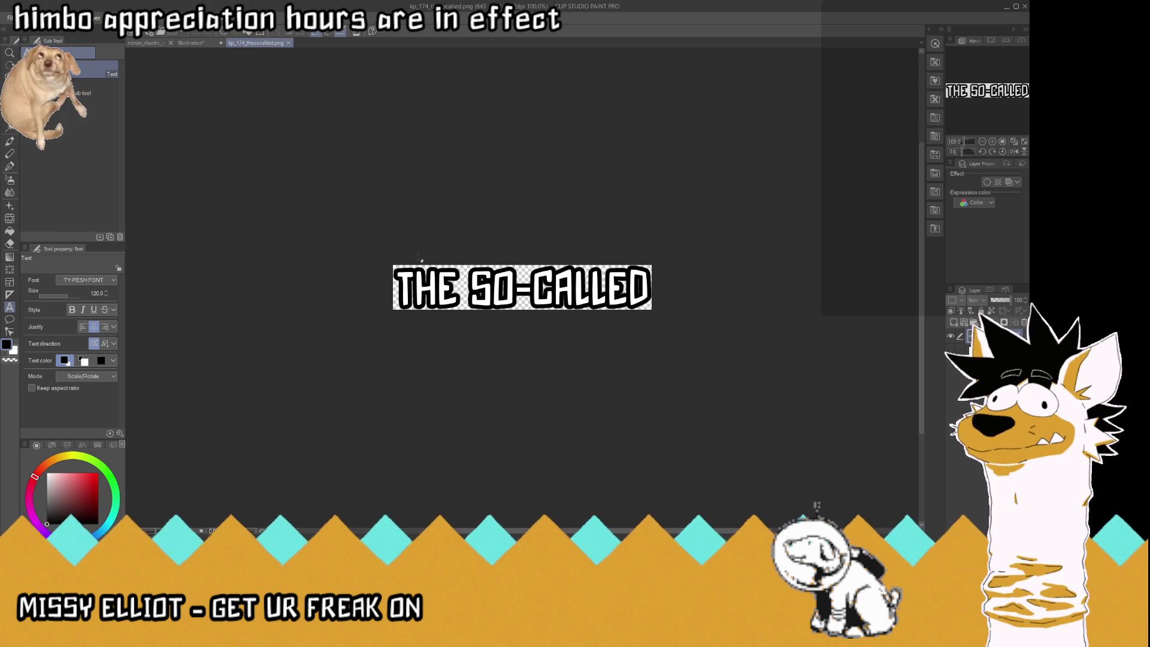
left_click(191, 43)
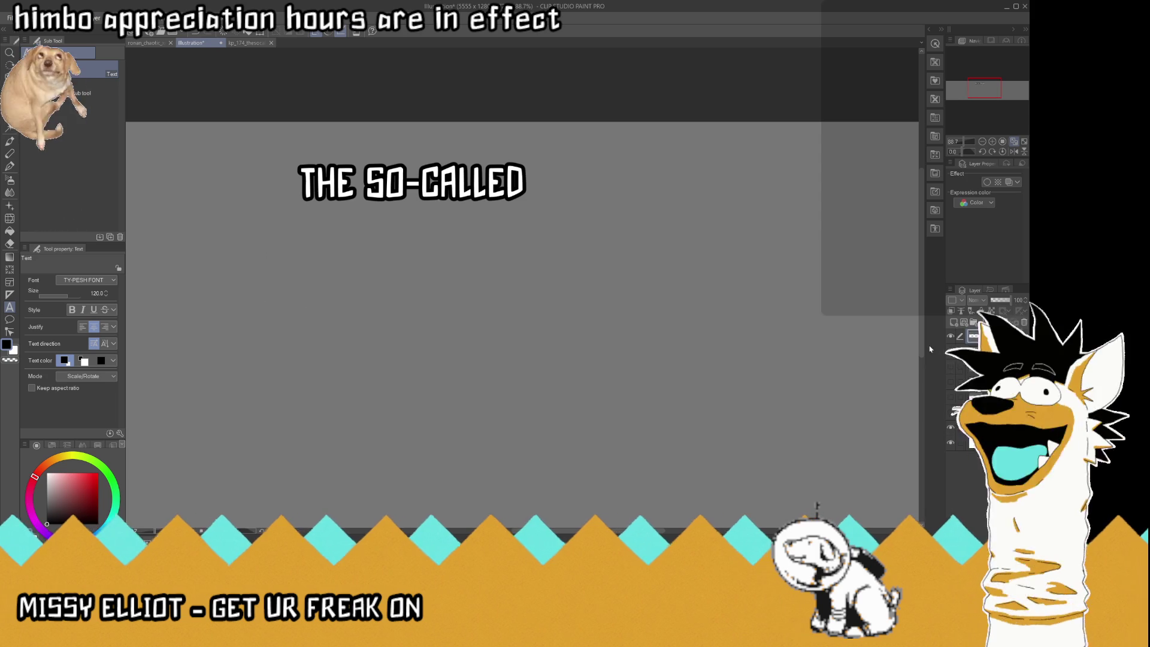
Cut the restored quote down to the single line "GOLDEN AGE OF THE" and export it as kp_175_goldenageofthe.png.
left_click(508, 212)
key("ctrl+v")
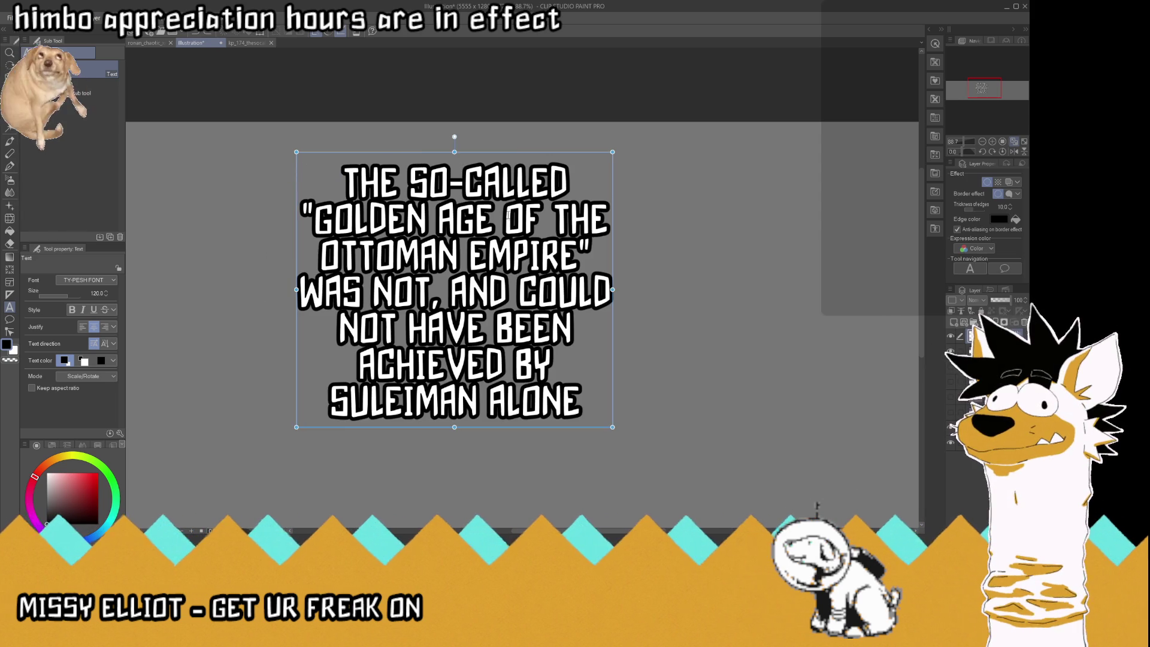
left_click(508, 212)
key("shift+Down")
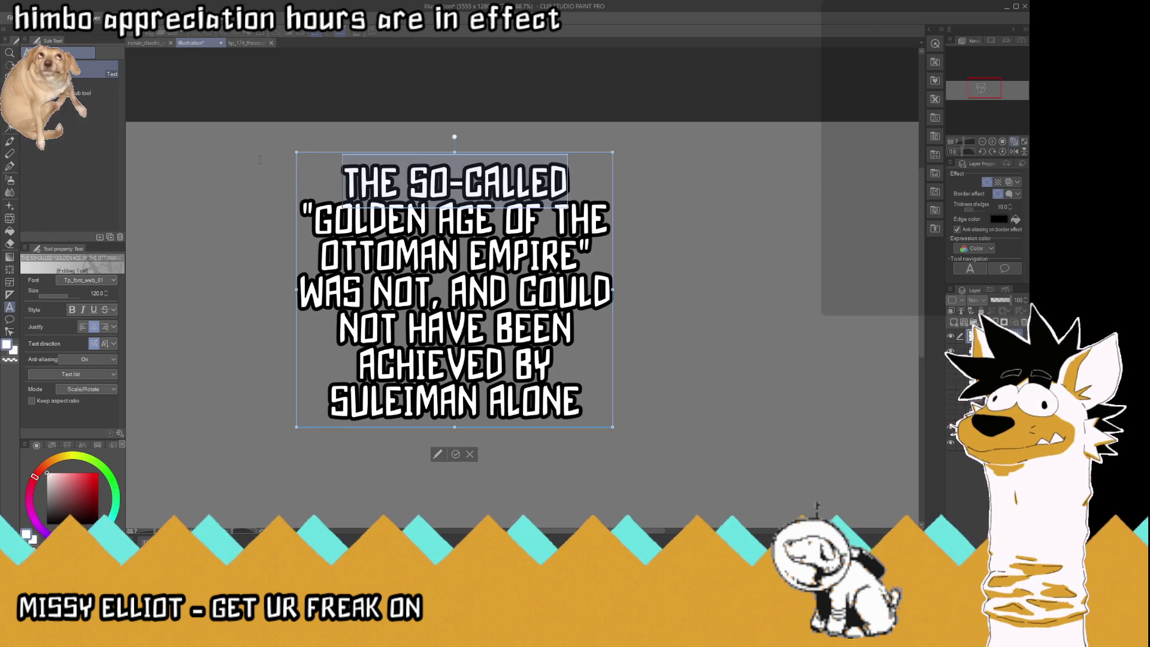
key("BackSpace")
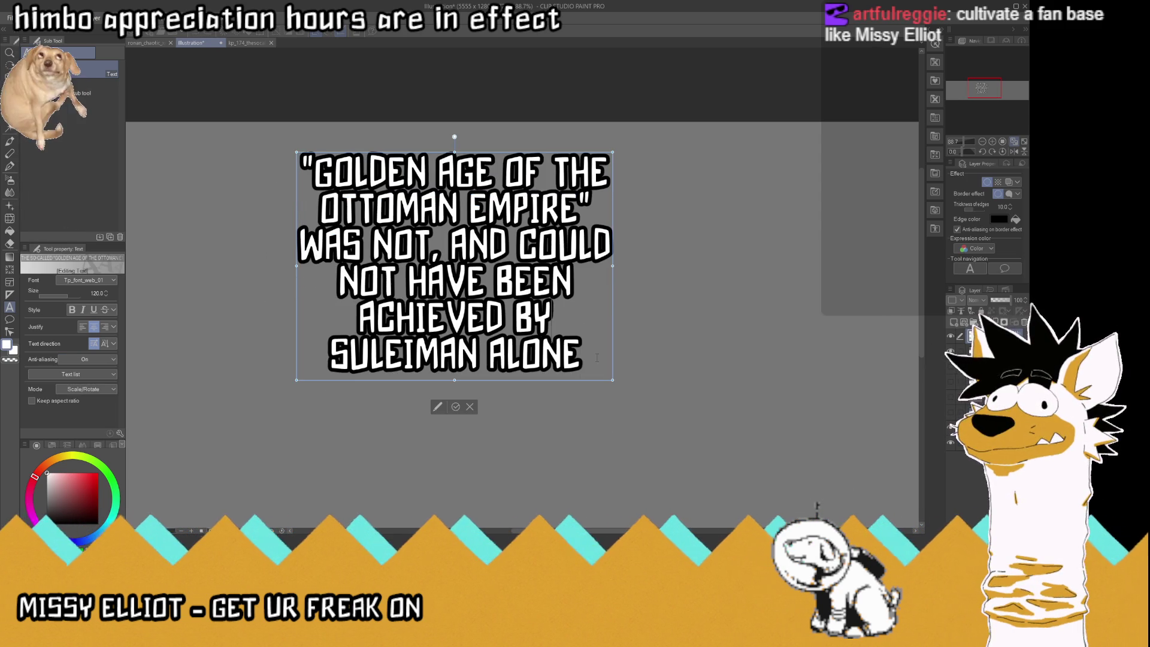
left_click_drag(596, 356, 610, 175)
key("BackSpace")
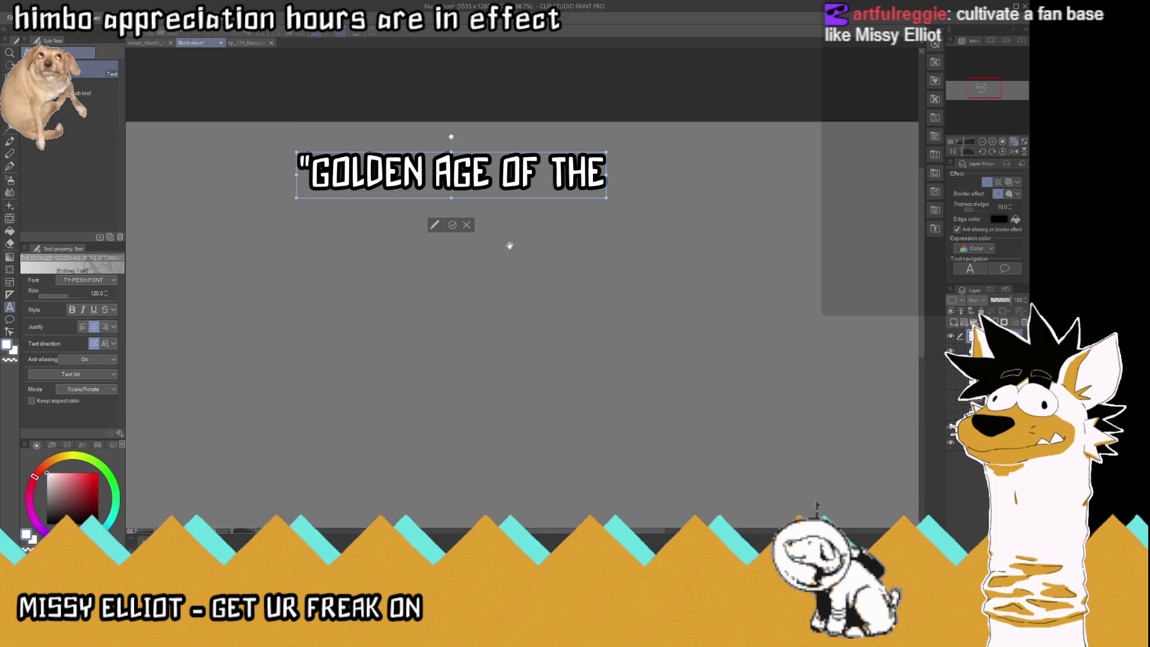
left_click(452, 225)
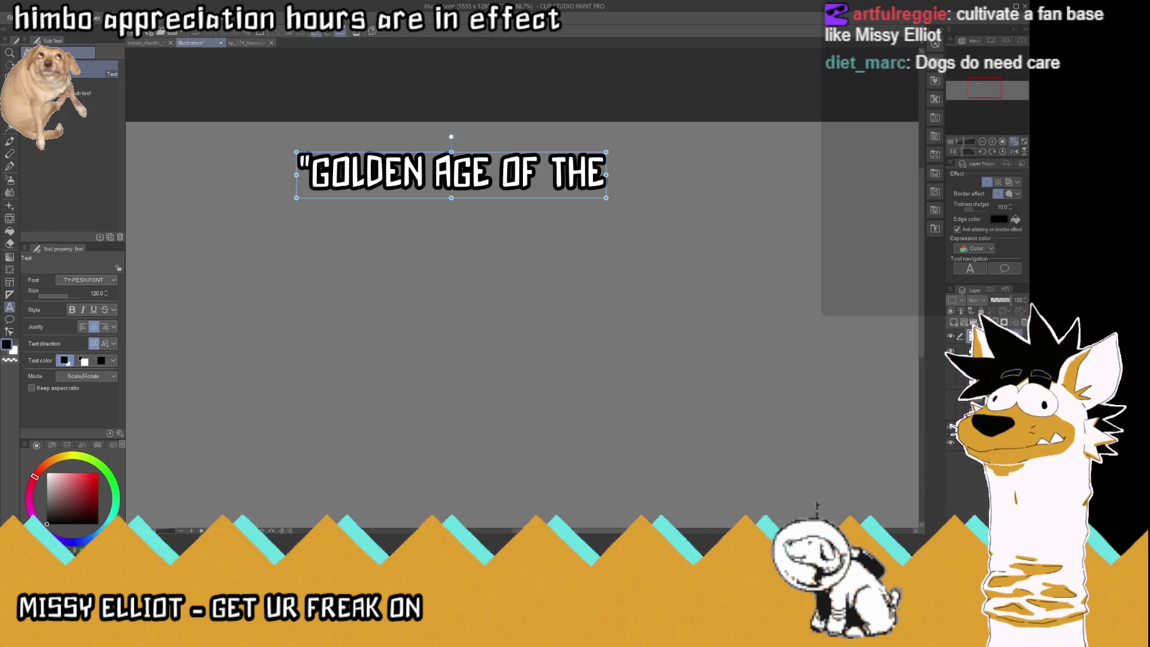
left_click(512, 258)
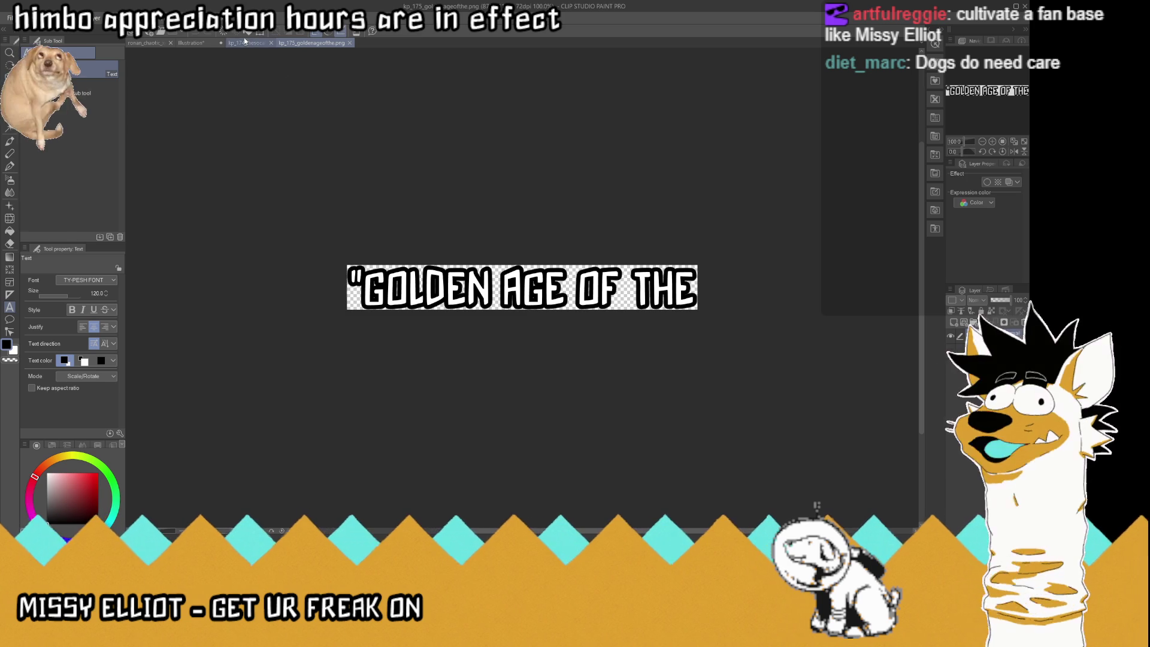
left_click(191, 43)
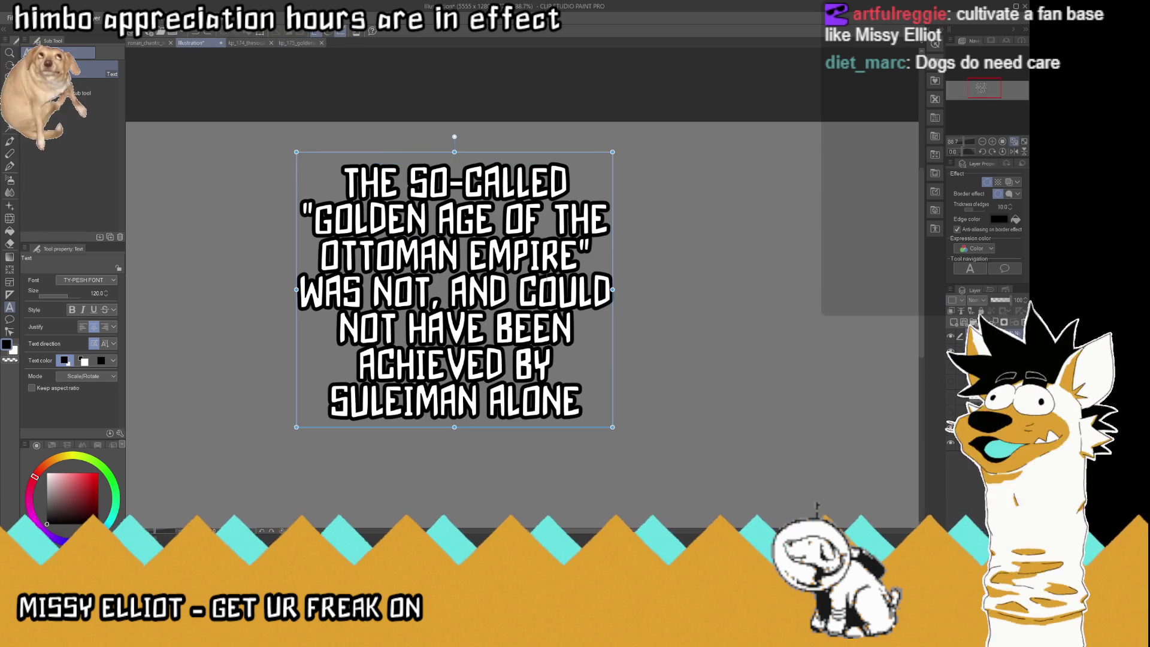
Trim the subtitle text to just OTTOMAN EMPIRE" and save it as kp_176_ottomanempire.png.
left_click(512, 257)
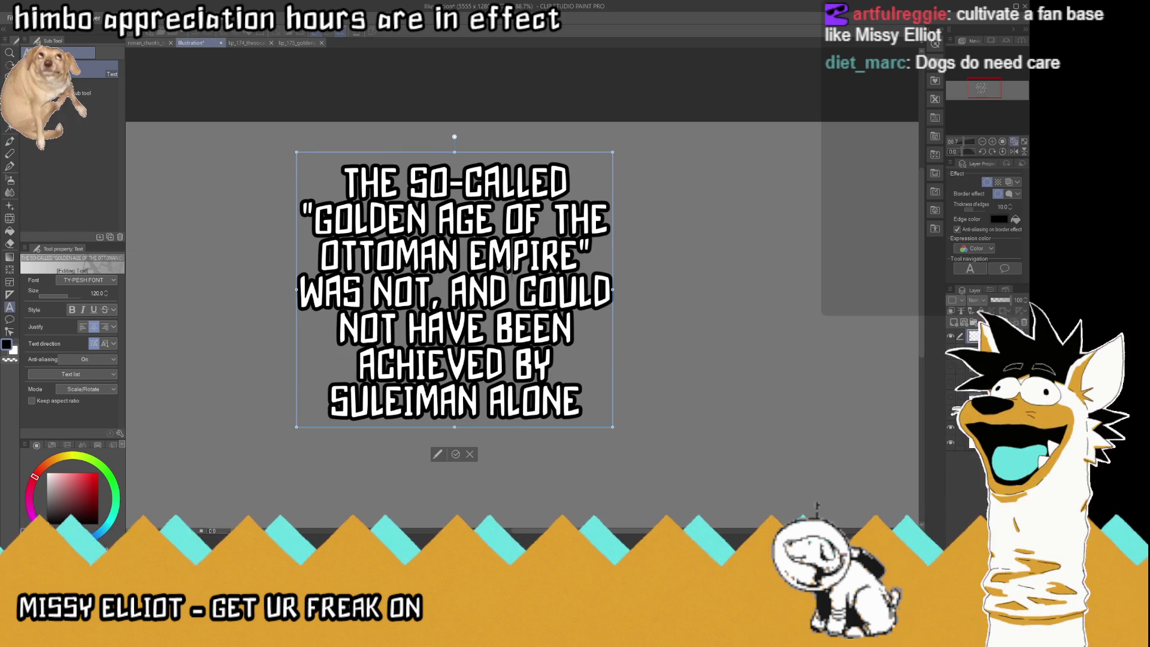
key("Home")
key("shift+Up")
key("shift+Up")
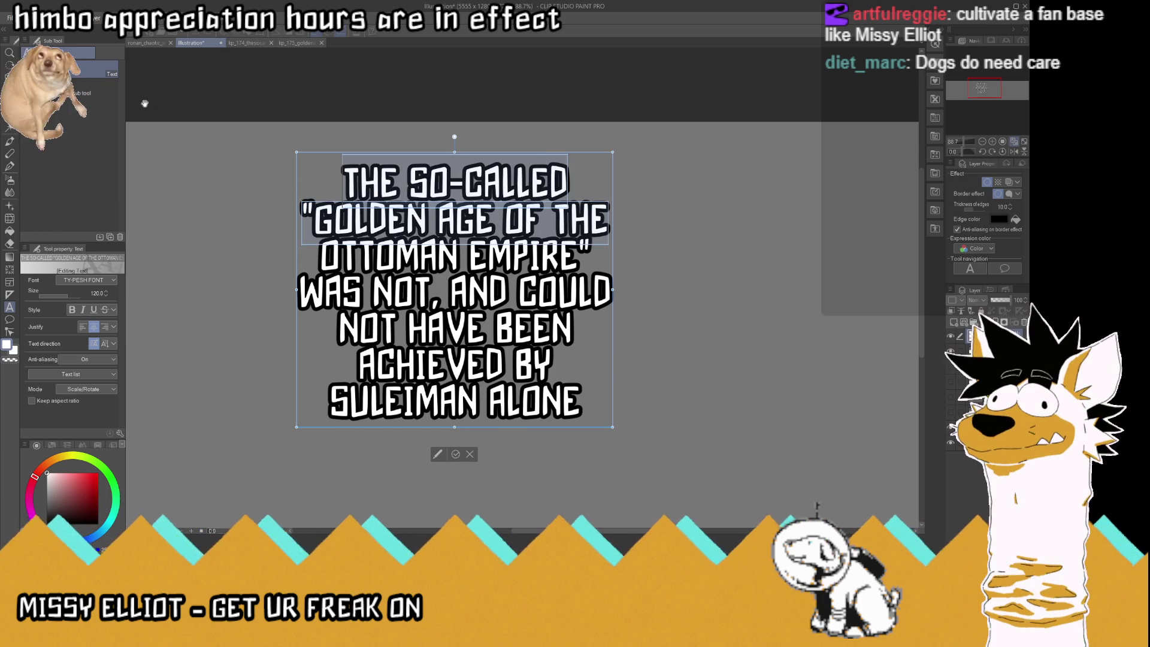
key("BackSpace")
key("ctrl+a")
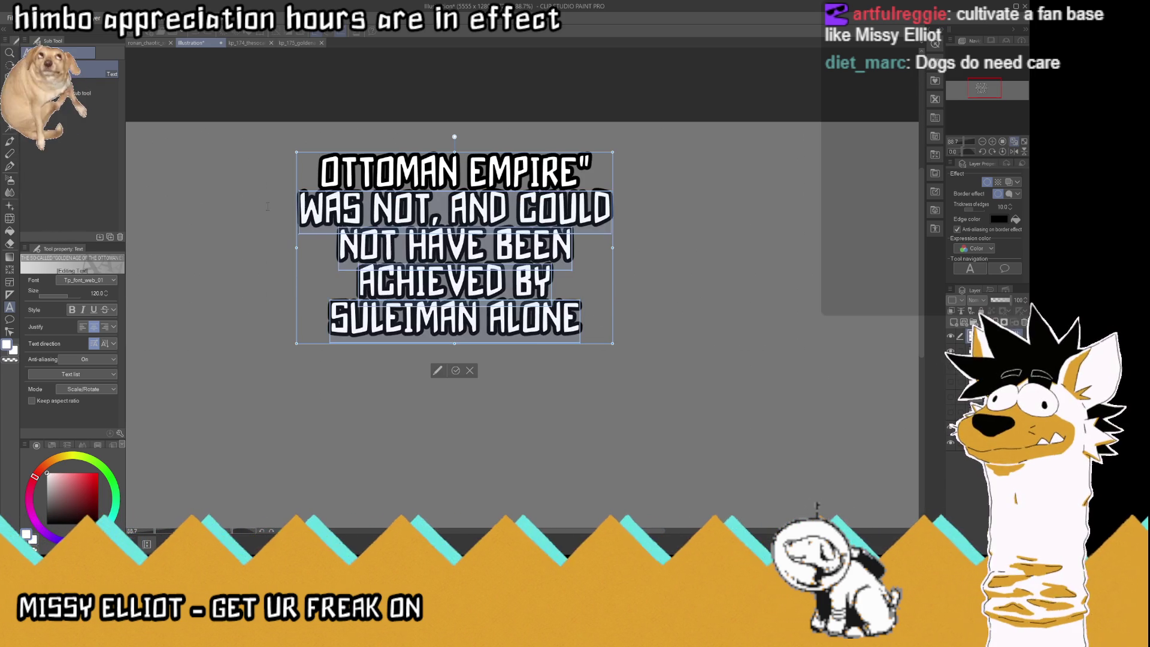
key("ctrl+v")
key("Escape")
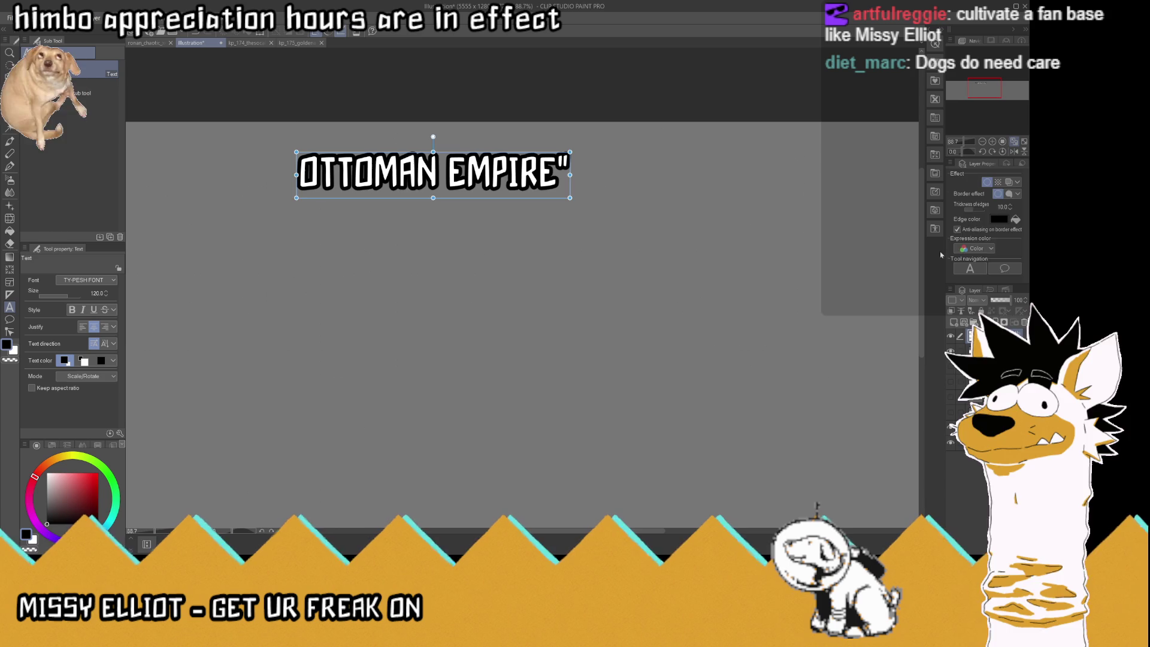
left_click(988, 353)
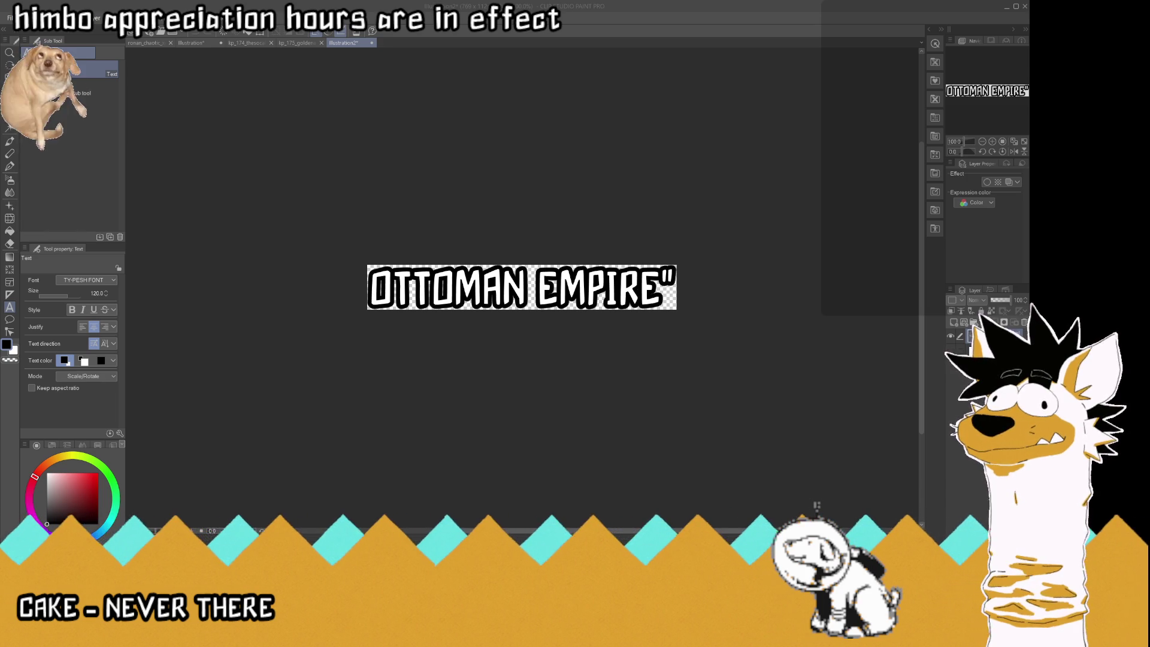
key("Return")
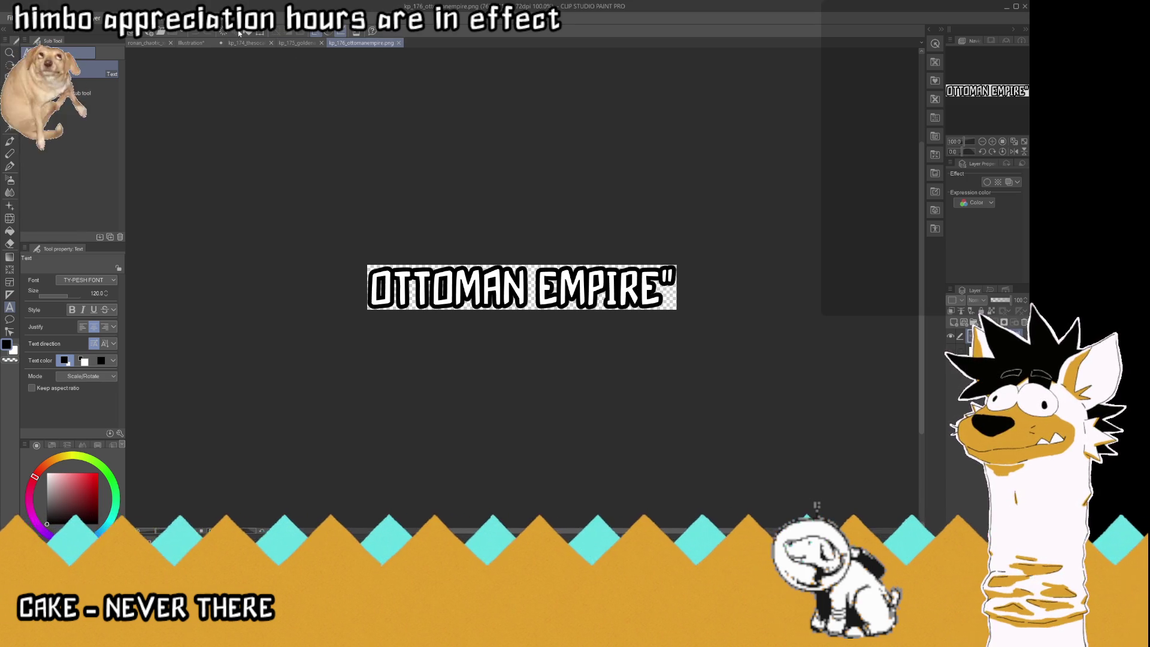
left_click(191, 42)
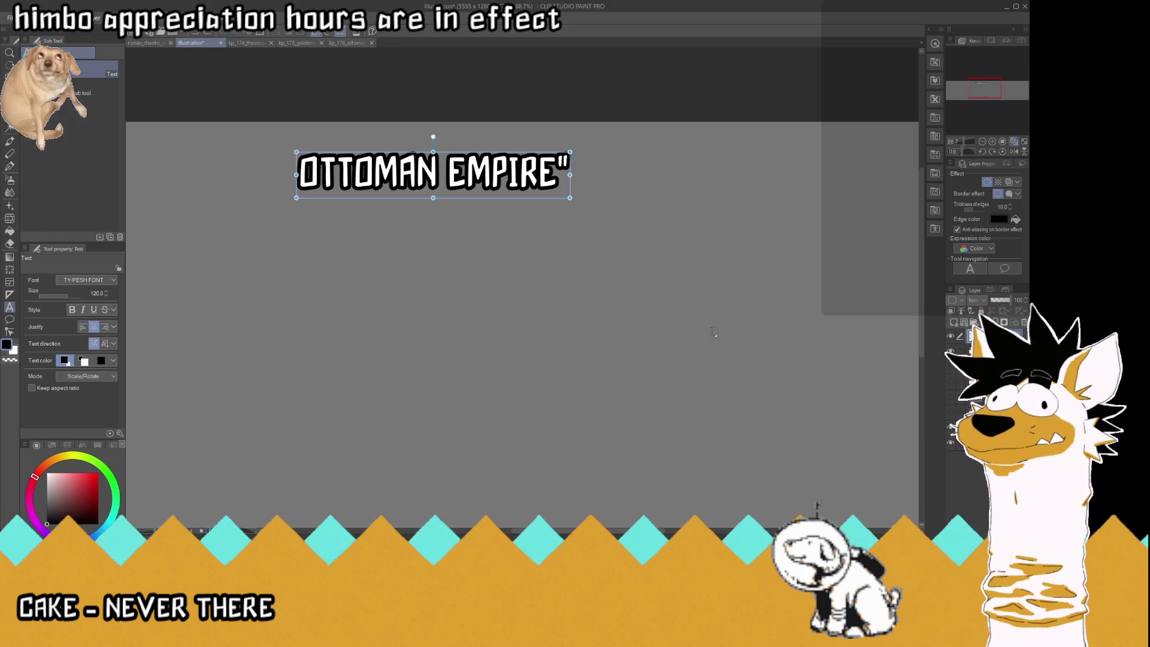
Restore the subtitle paragraph and delete every line except WAS NOT, AND COULD.
key("ctrl+v")
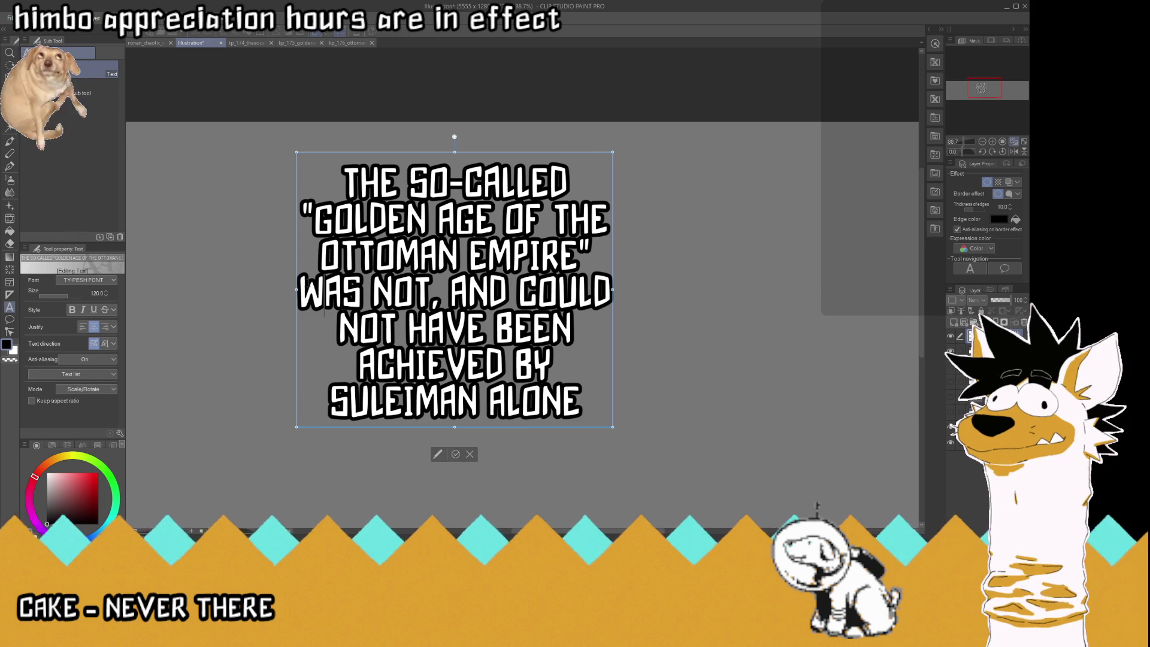
left_click_drag(592, 264, 245, 146)
key("Delete")
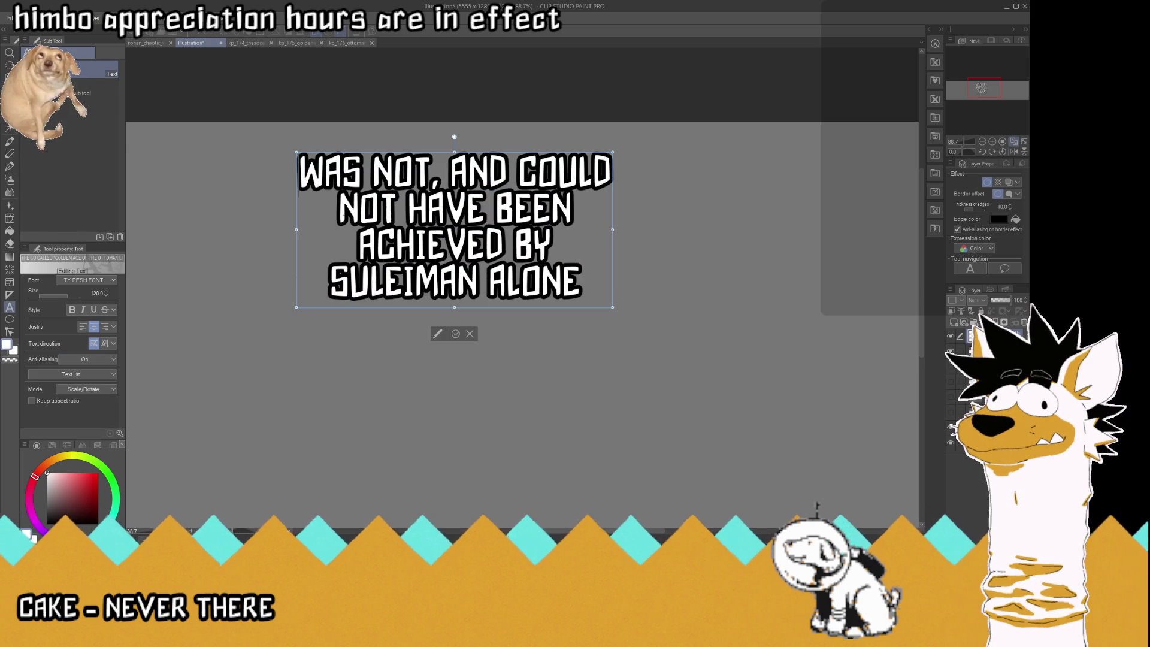
left_click_drag(584, 279, 336, 191)
key("Delete")
left_click(460, 227)
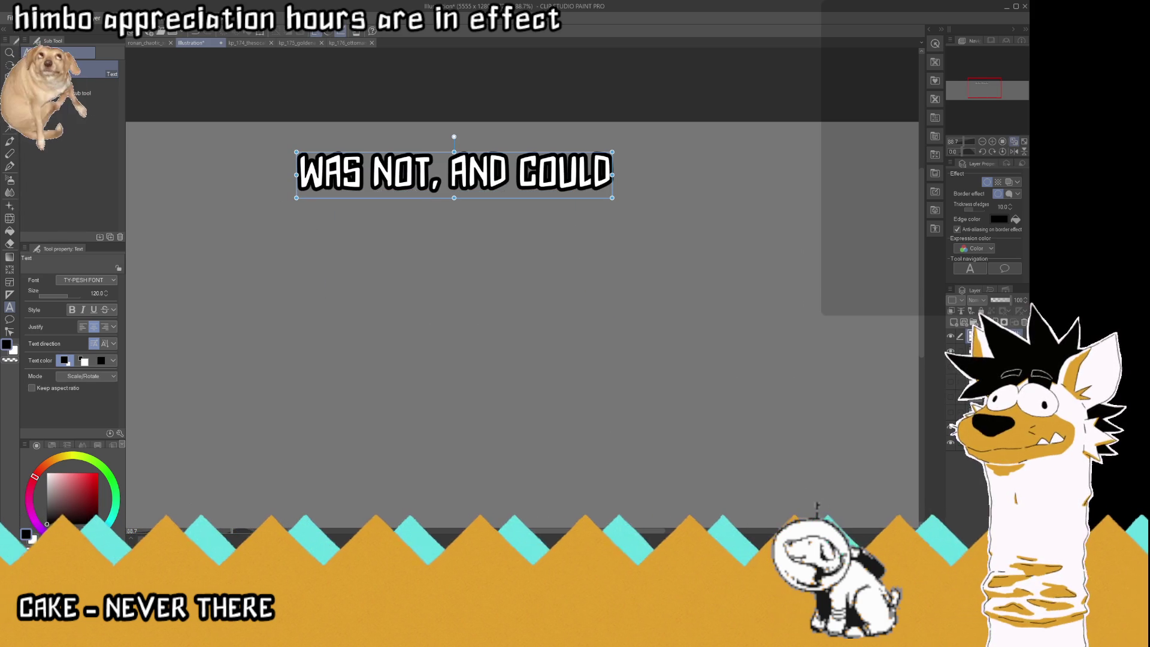
left_click(968, 359)
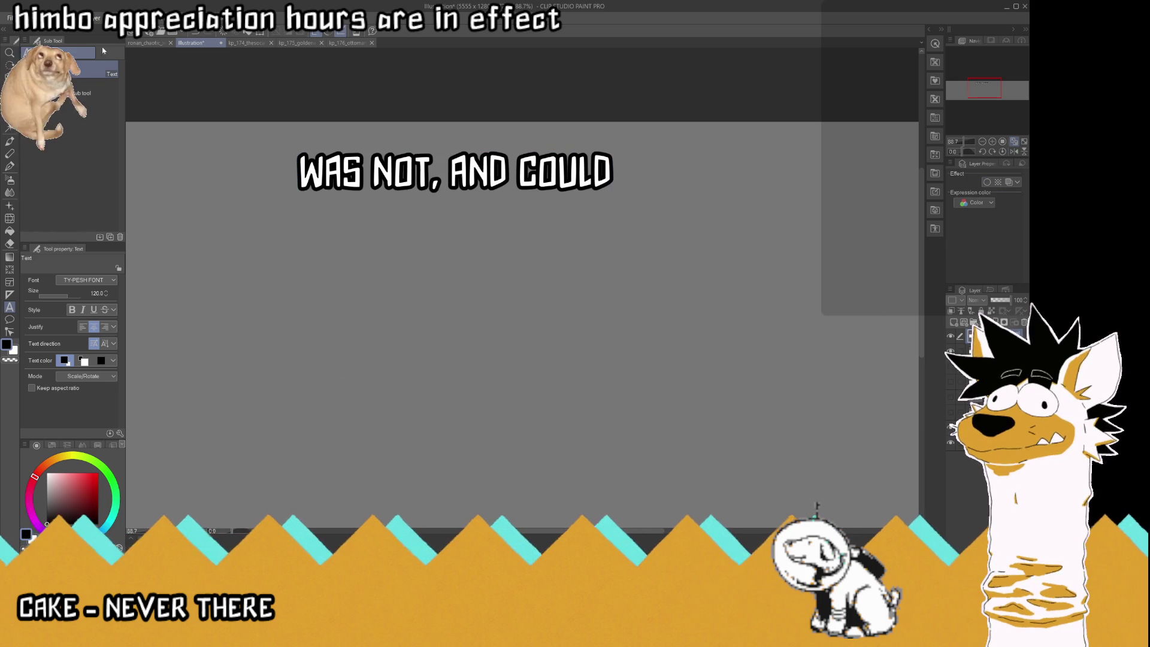
Paste WAS NOT, AND COULD as a new transparent image and save it as kp_177_wasnotandcould.png.
key("ctrl+shift+alt+n")
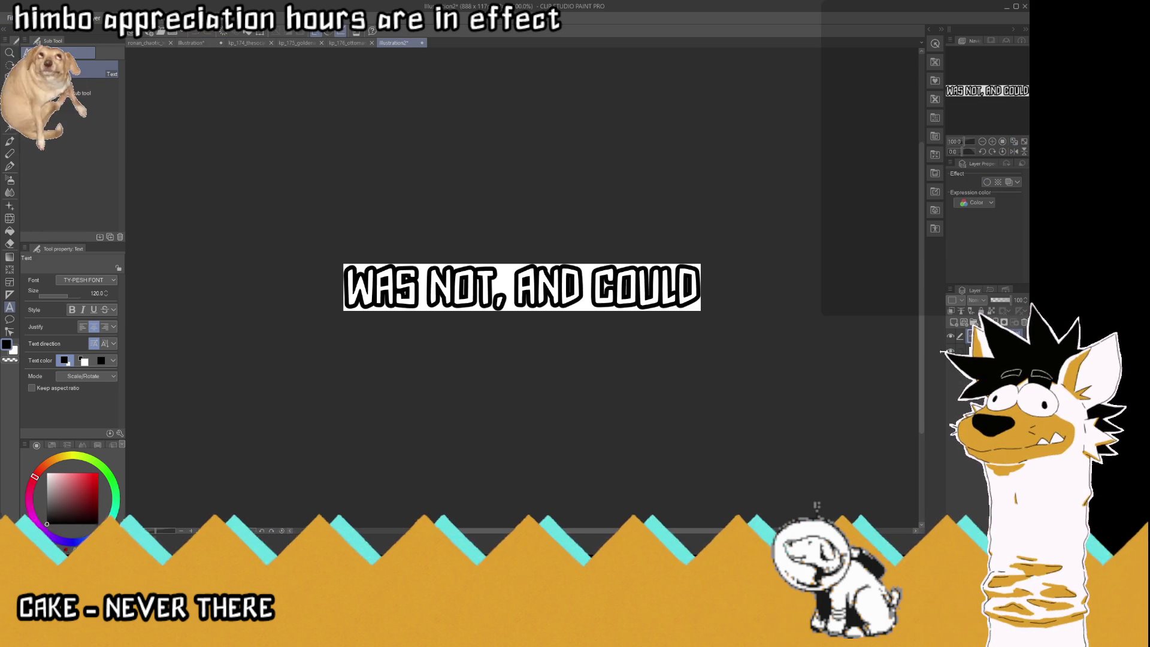
left_click(950, 352)
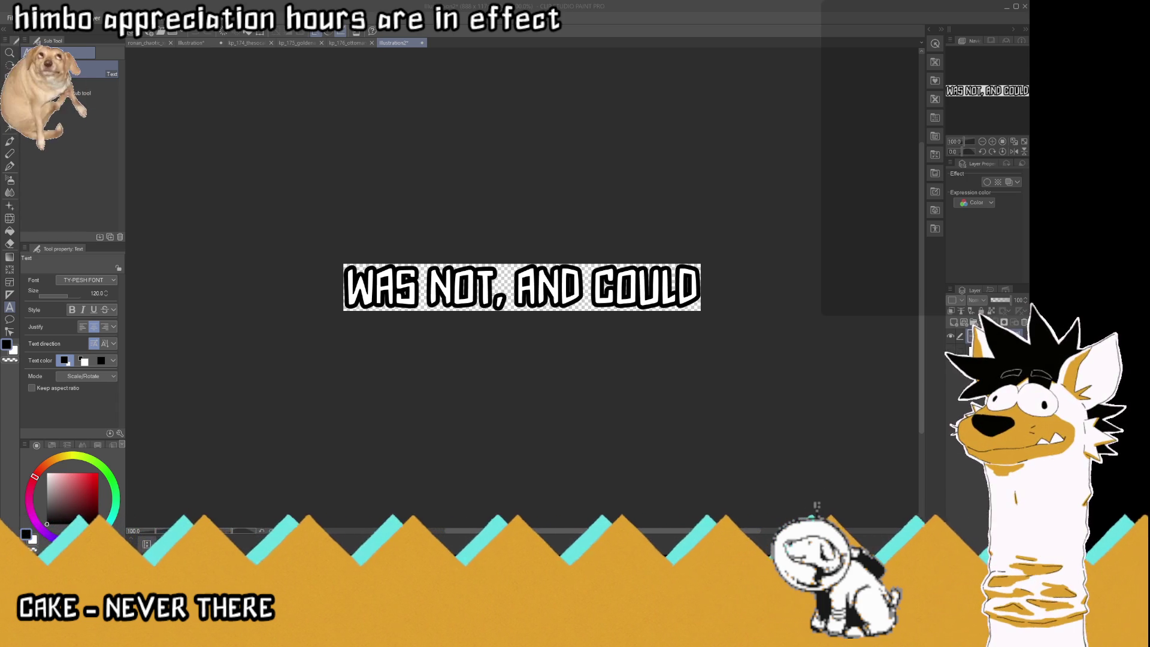
left_click(192, 43)
left_click(455, 170)
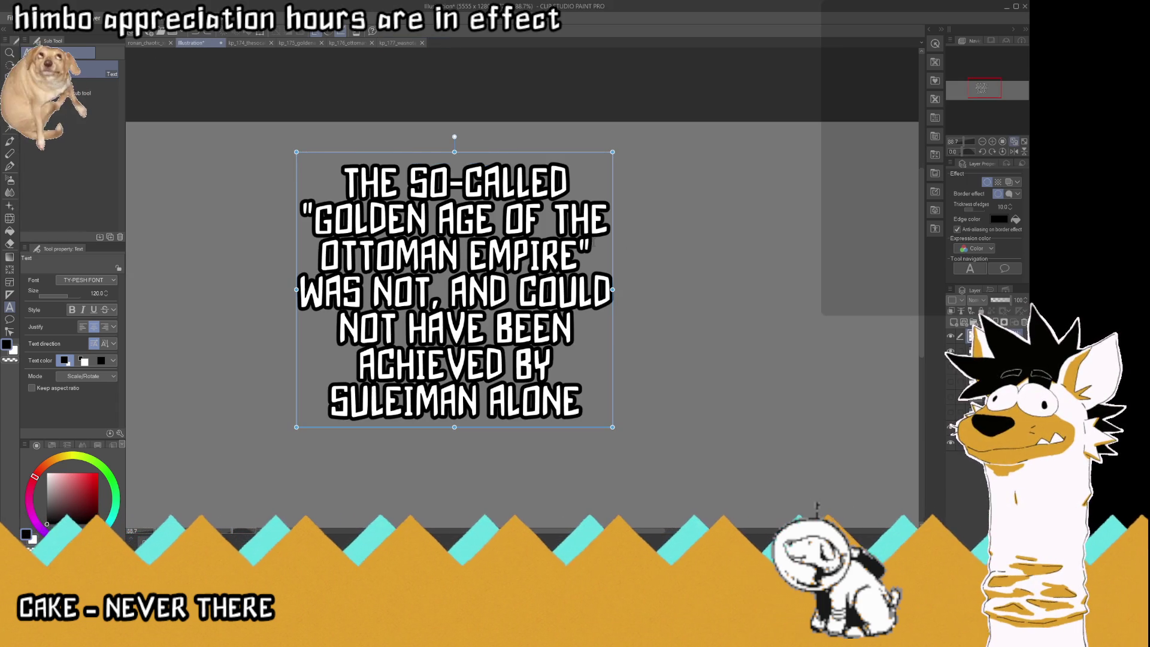
Trim the paragraph to NOT HAVE BEEN and save it as its own transparent image, kp_178_nothavebeen.png.
key("x")
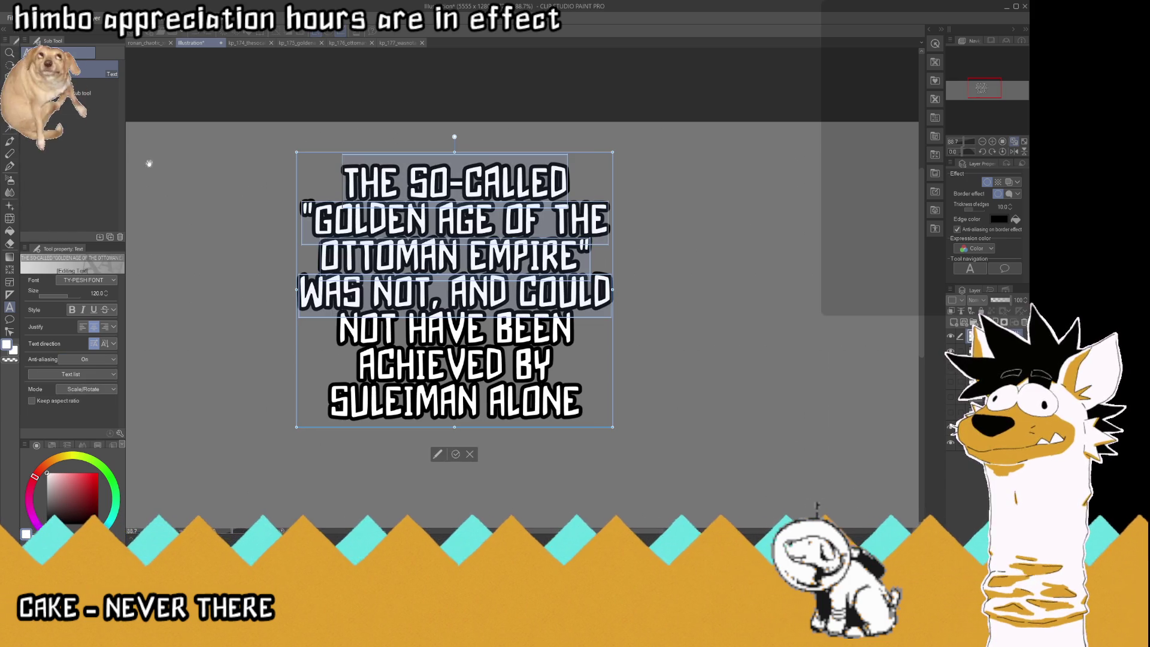
key("ctrl+shift+Home")
key("BackSpace")
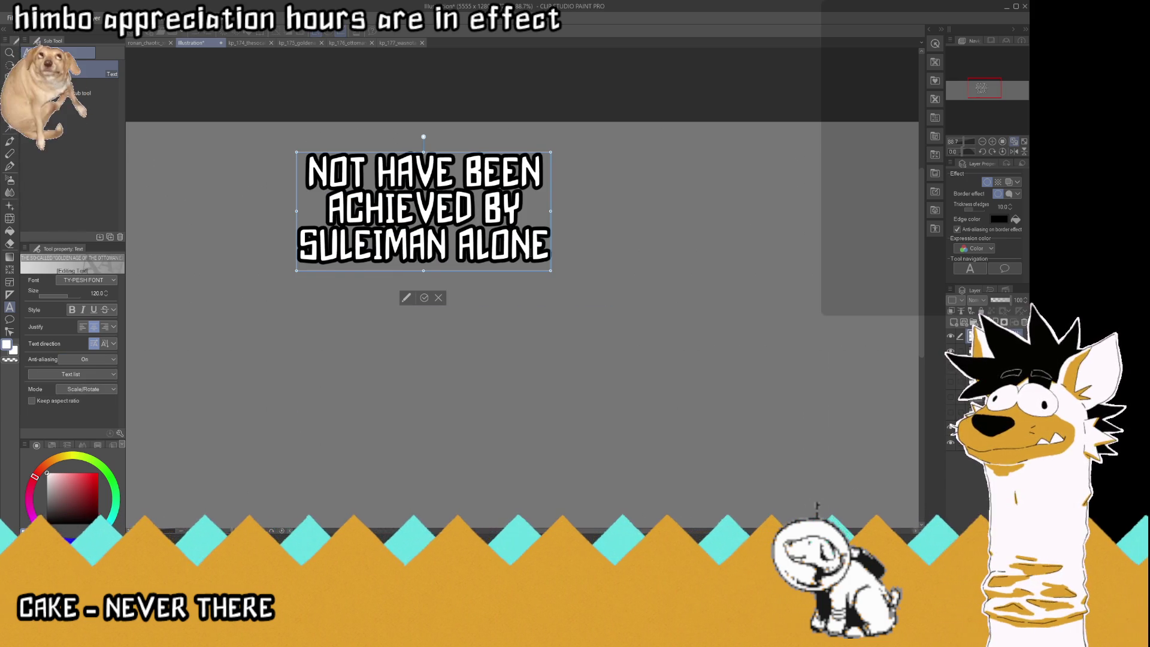
left_click_drag(547, 251, 526, 250)
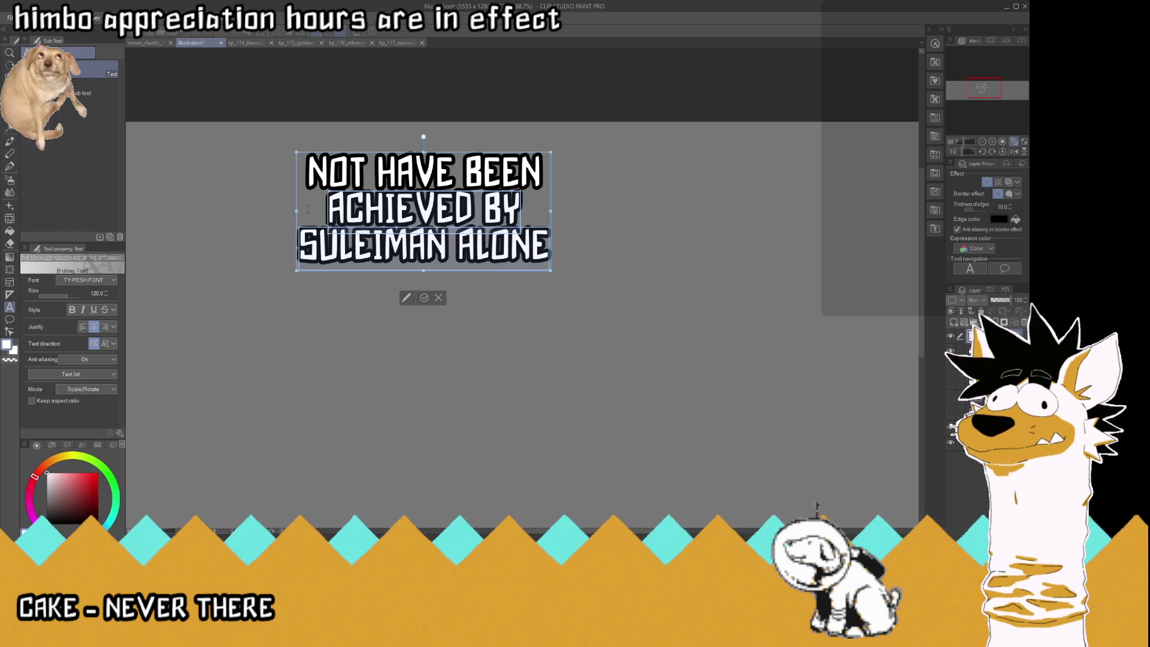
key("shift+Up")
key("shift+Up")
key("shift+End")
key("BackSpace")
left_click(415, 225)
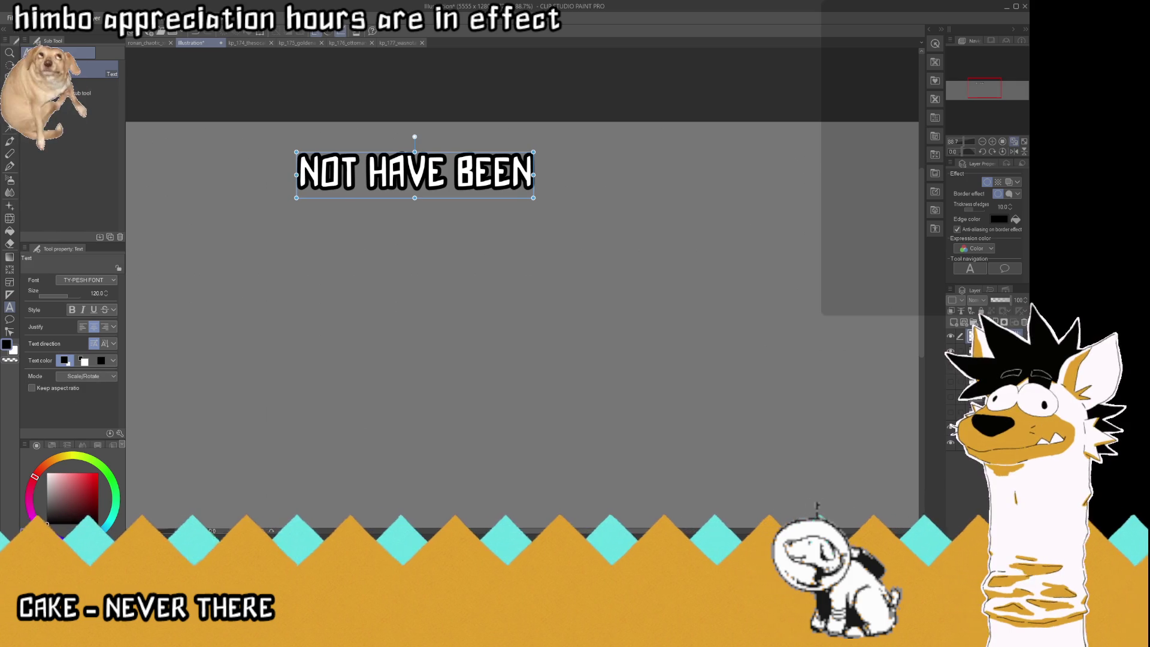
left_click(989, 347)
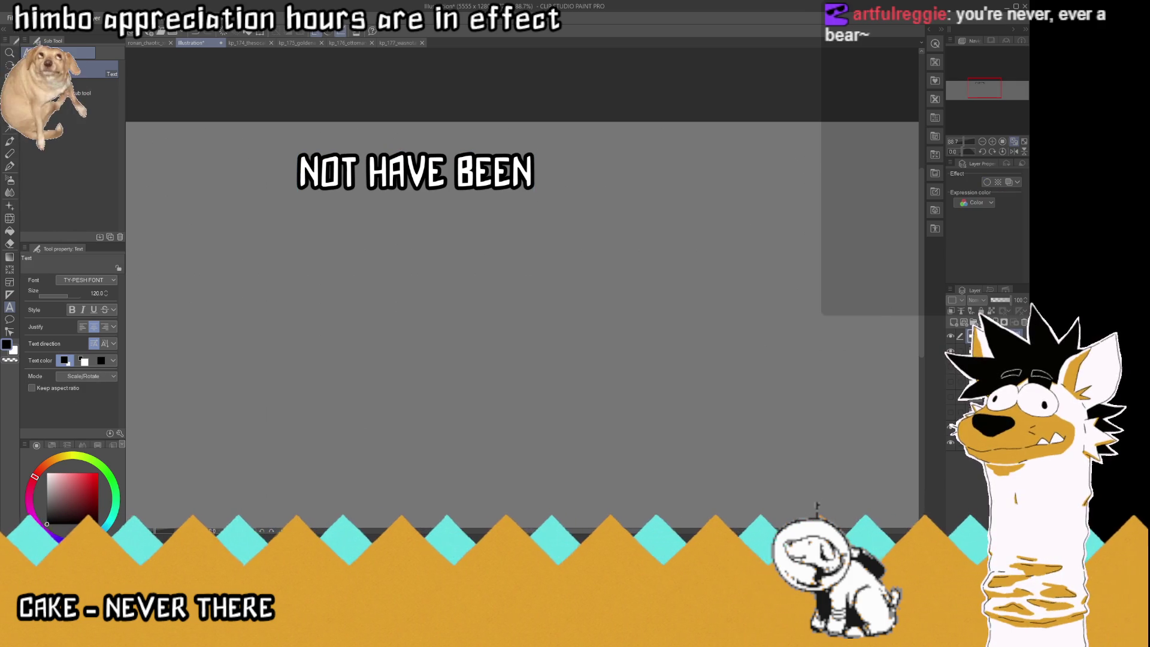
key("ctrl+alt+shift+n")
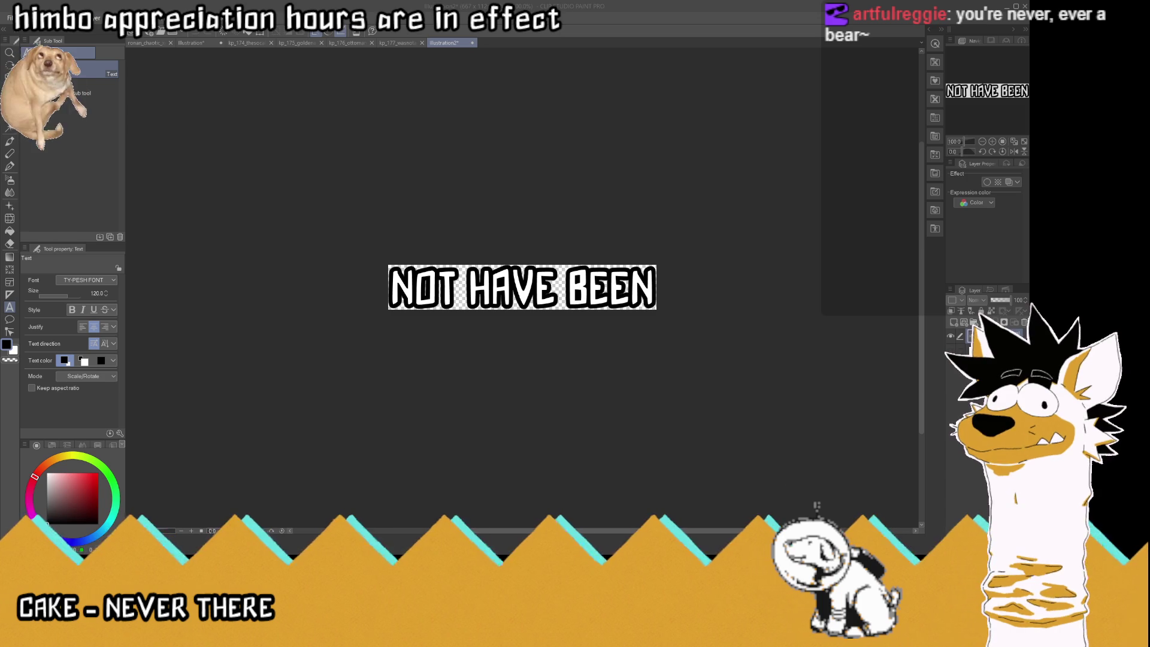
left_click(191, 42)
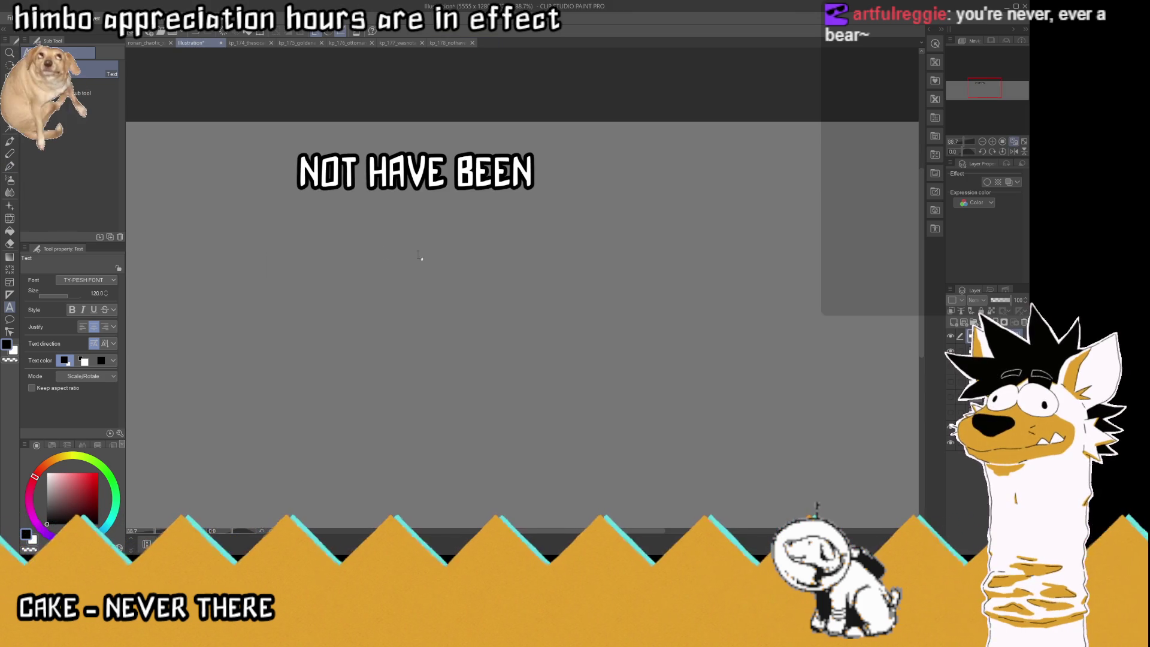
Reduce the restored paragraph to ACHIEVED BY and paste it as a new transparent-background image.
left_click(415, 172)
key("ctrl+a")
type("THE SO-CALLED \"GOLDEN AGE OF THE OTTOMAN EMPIRE\" WAS NOT, AND COULD NOT HAVE BEEN ACHIEVED BY SULEIMAN ALONE")
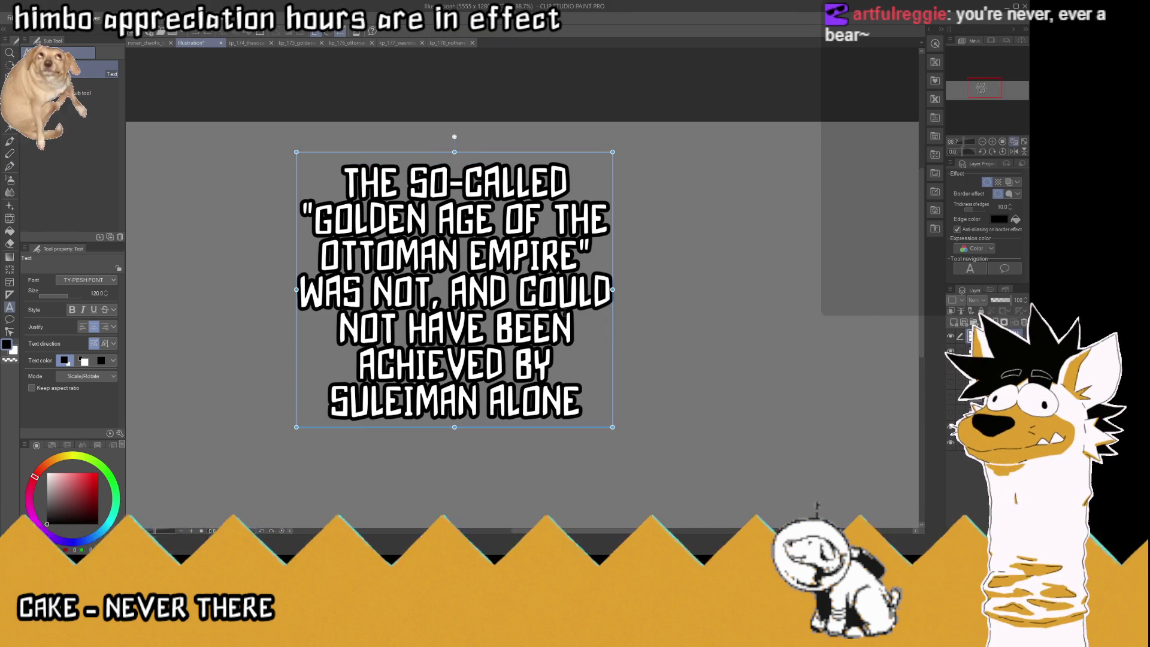
key("Left")
key("shift+Up")
key("shift+Up")
key("shift+Up")
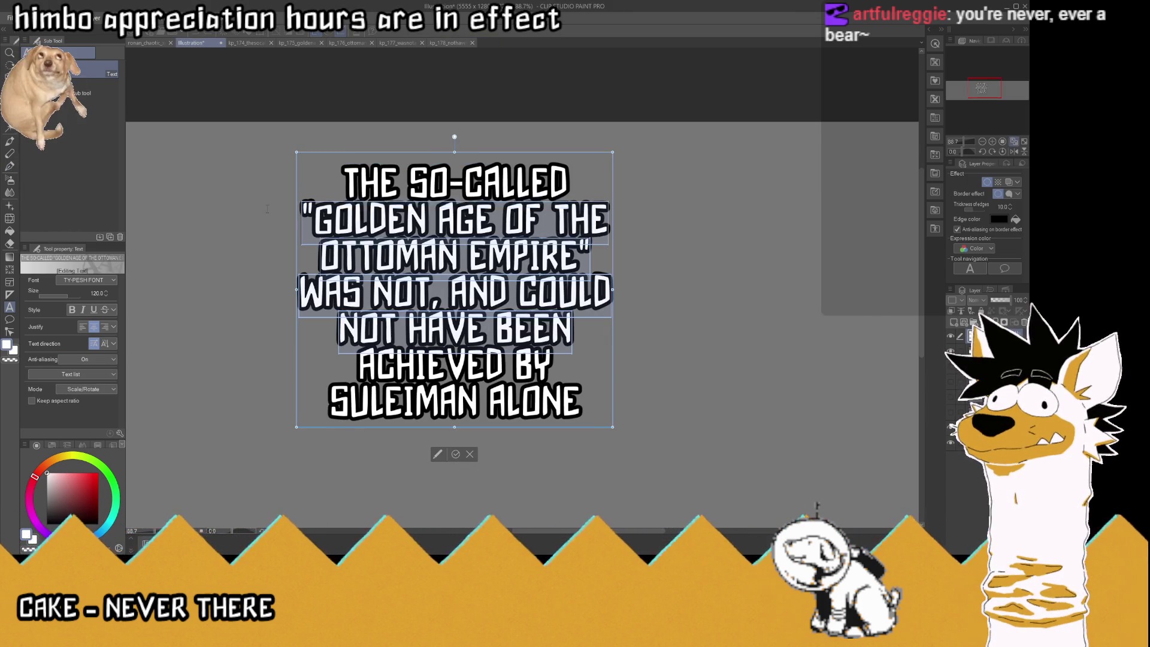
key("BackSpace")
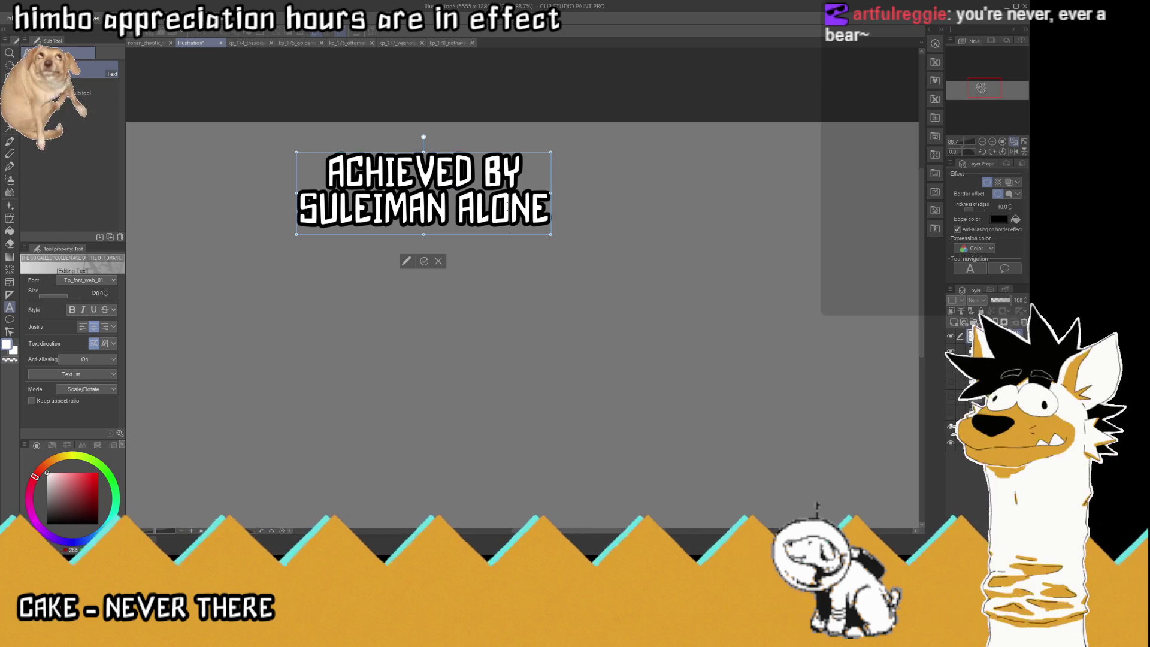
left_click_drag(549, 214, 250, 200)
key("ctrl+c")
key("BackSpace")
key("BackSpace")
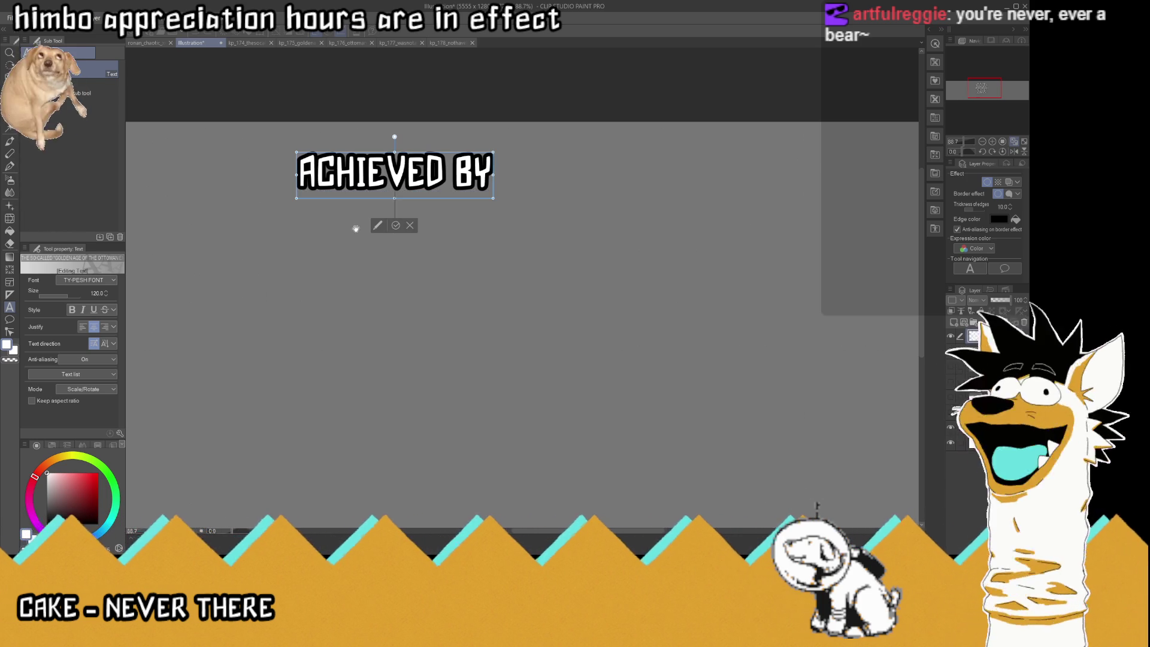
left_click(396, 225)
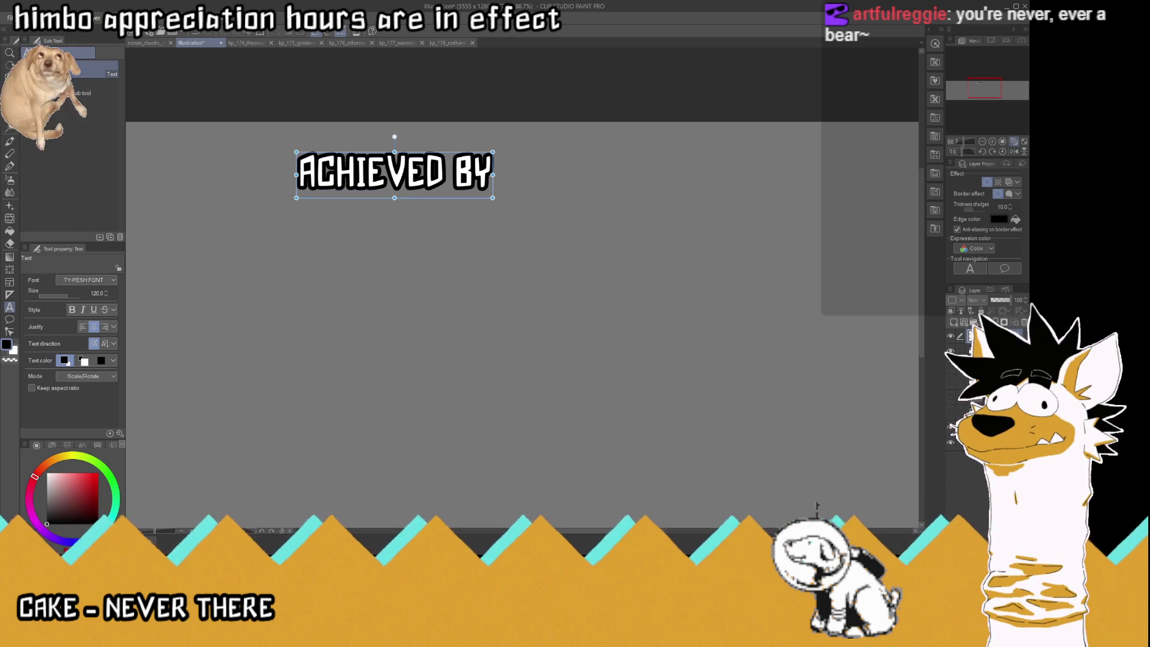
left_click(988, 352)
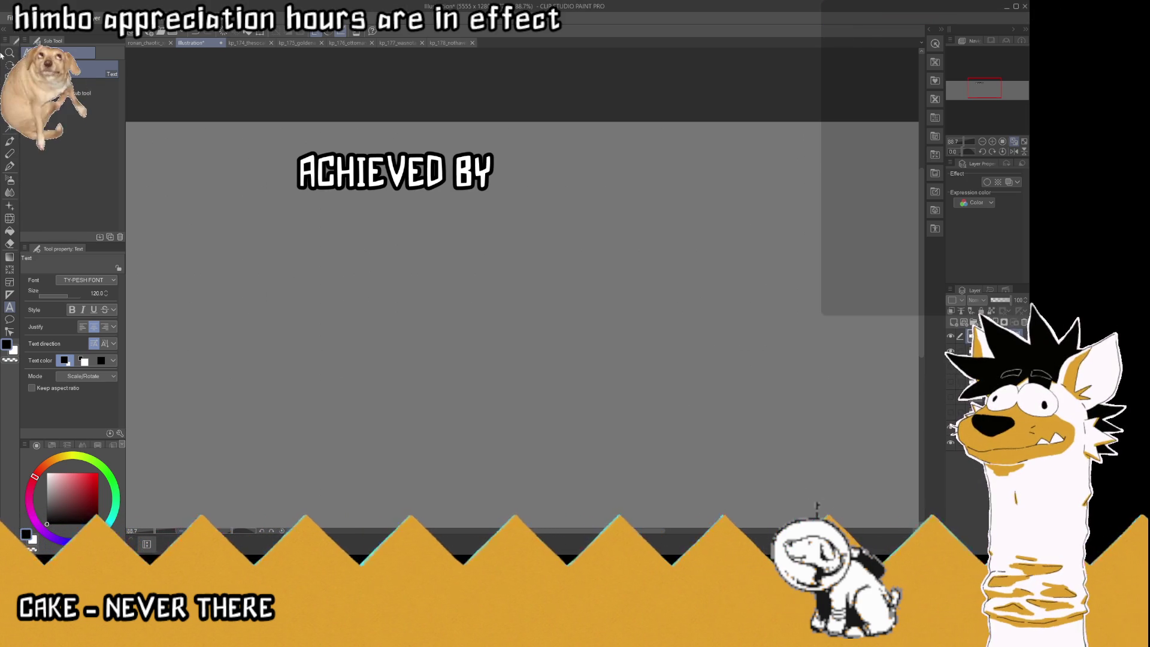
key("ctrl+shift+alt+v")
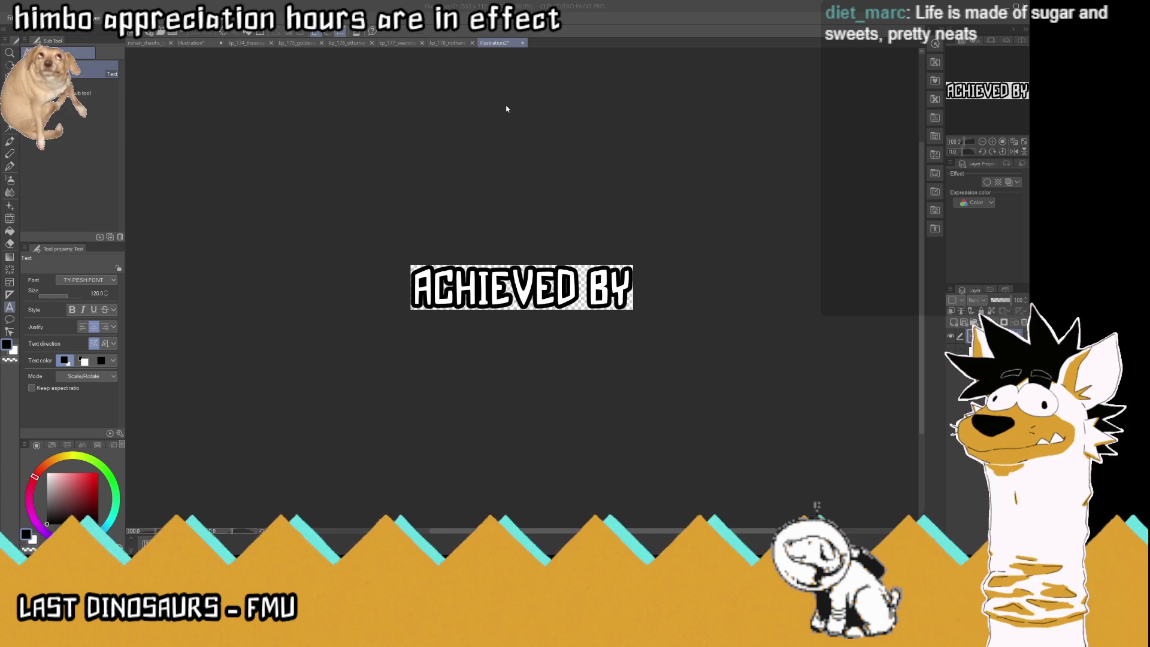
In the Illustration document, replace the full paragraph with the single pasted line SULEIMAN ALONE.
left_click(214, 42)
key("ctrl+z")
key("ctrl+z")
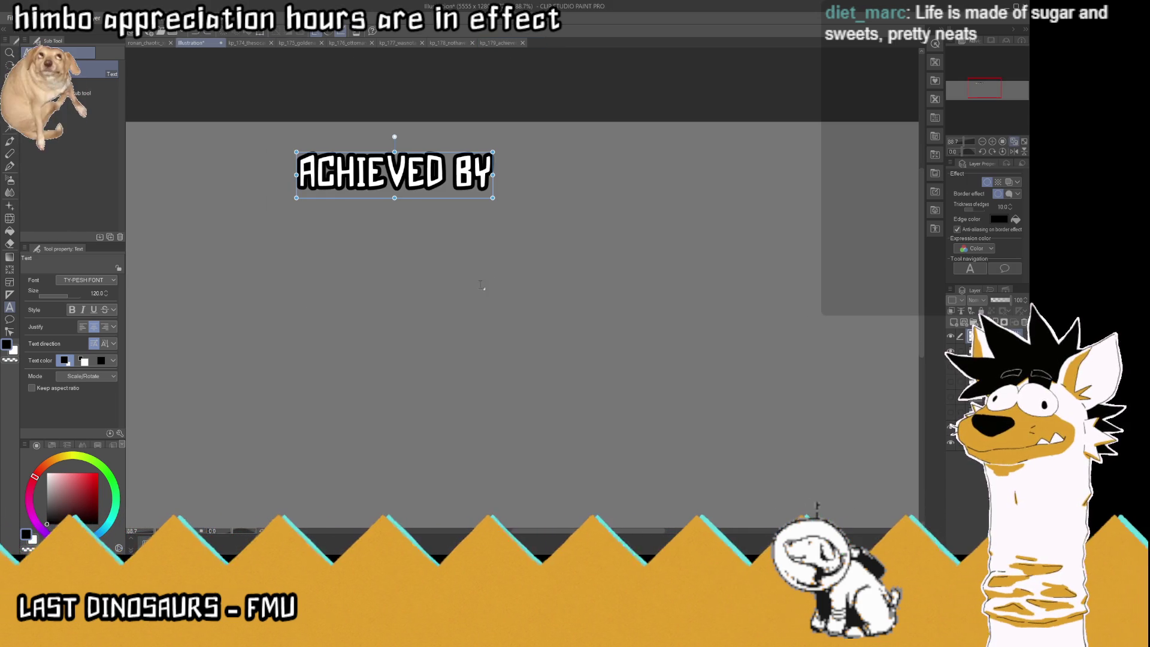
left_click(449, 297)
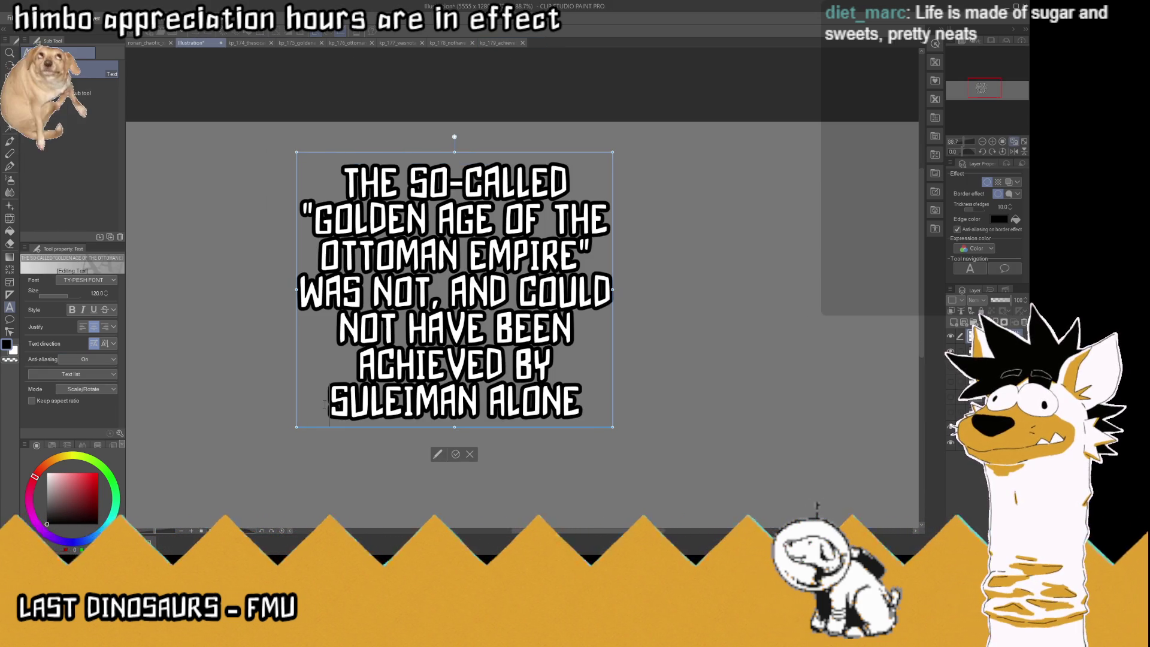
key("ctrl+a")
key("ctrl+v")
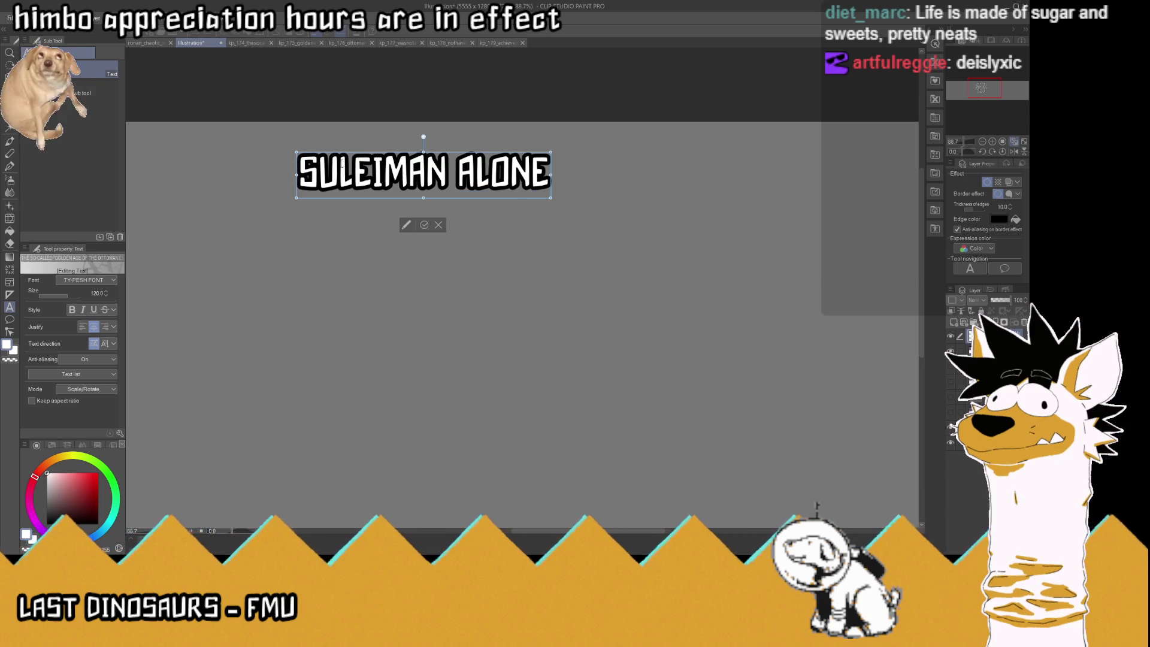
key("Escape")
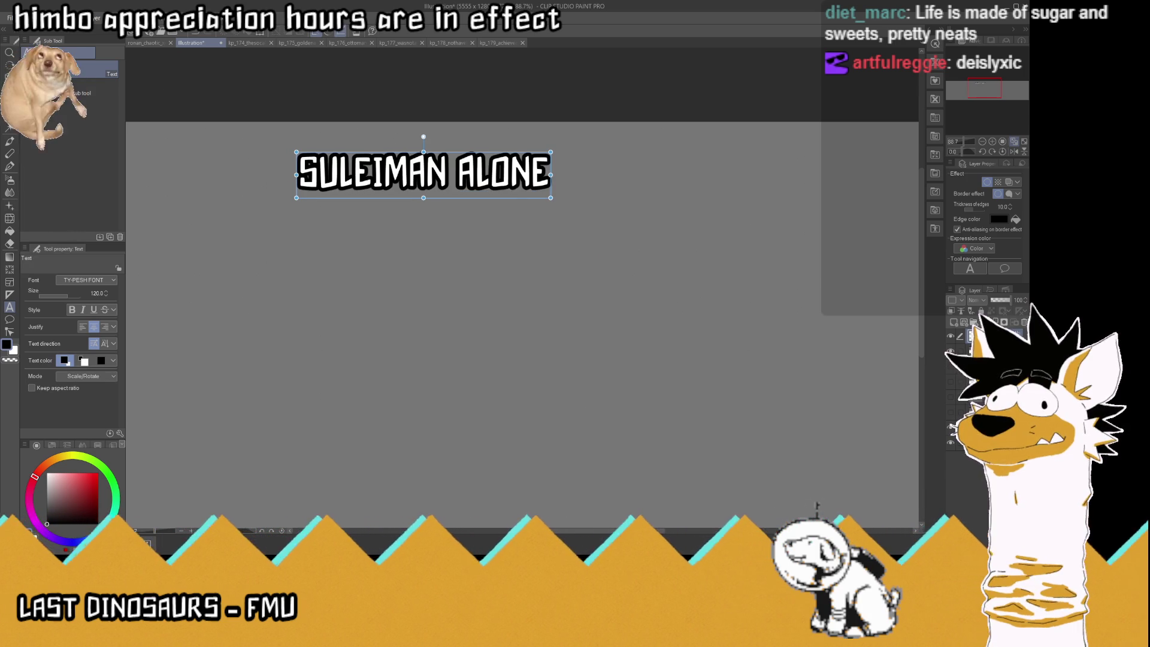
scroll(347, 153, "up", 5)
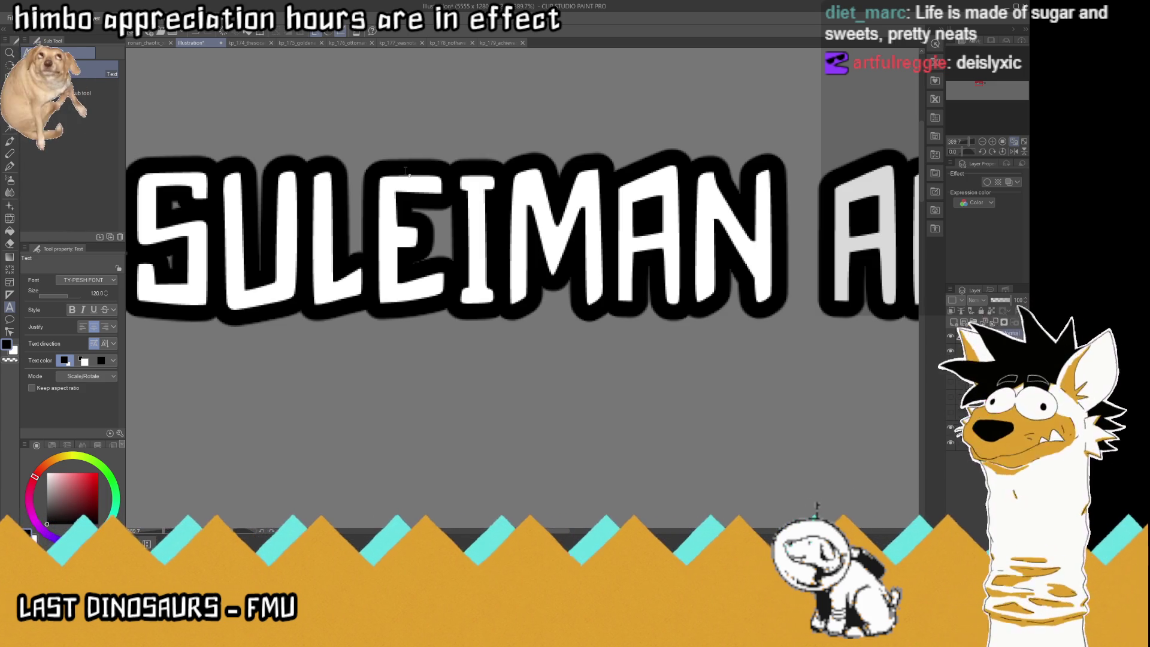
scroll(189, 174, "up", 4)
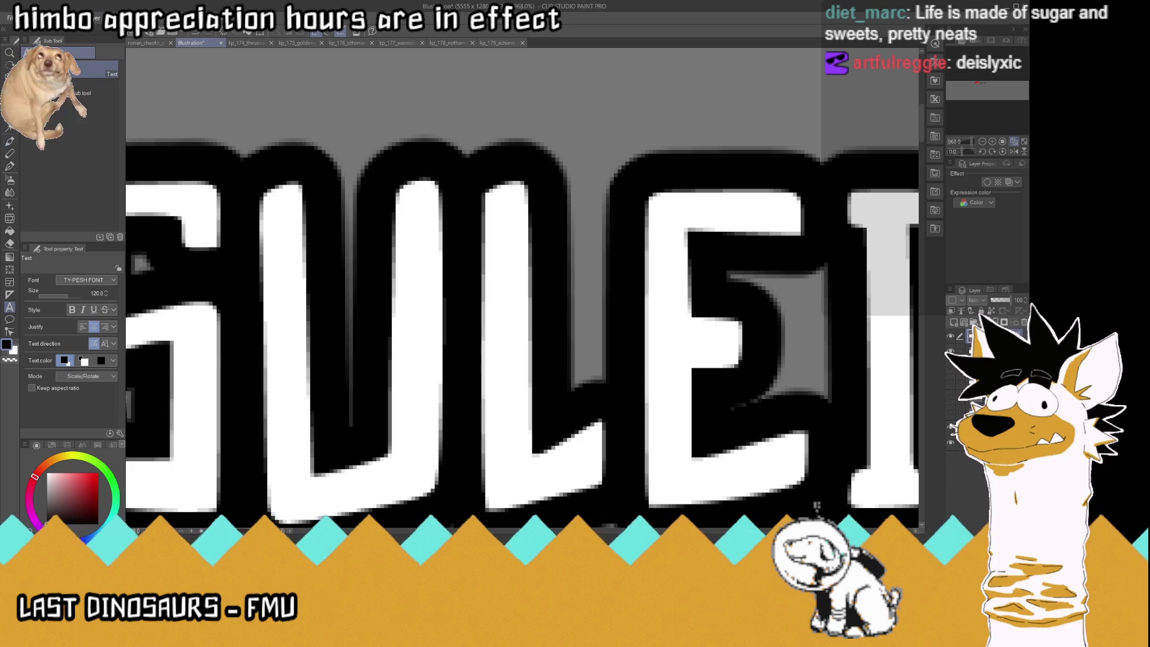
Paint two white umlaut dots over the U with the pen so it reads SÜLEIMAN ALONE.
key("i")
left_click(10, 165)
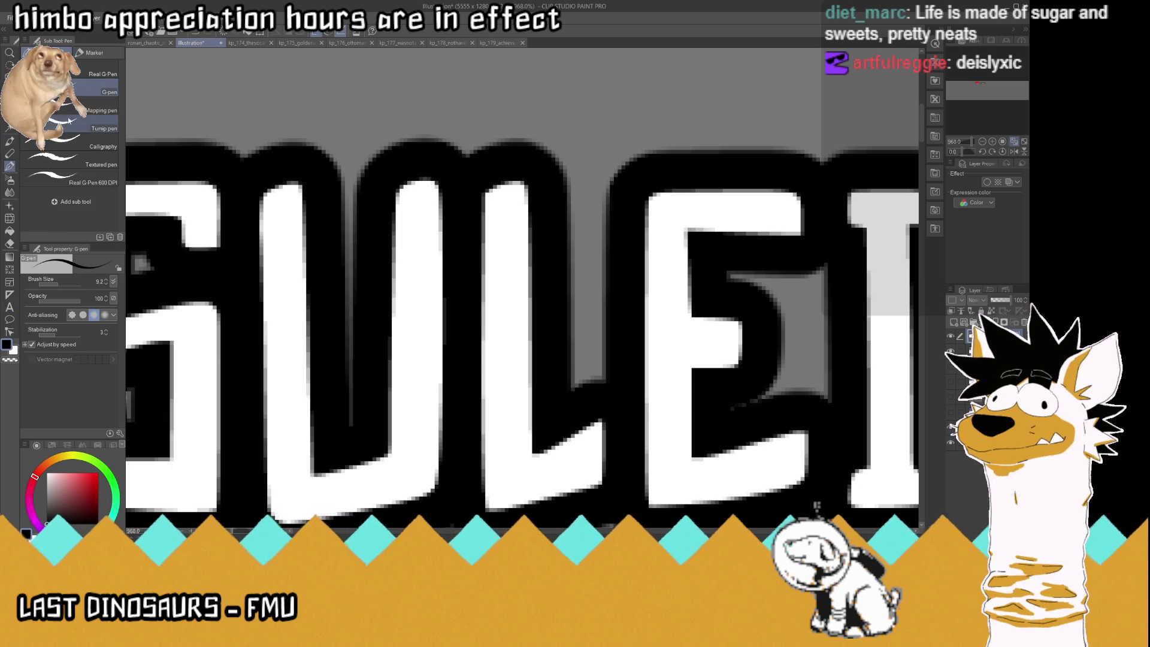
mouse_move(260, 241)
left_mouse_down()
mouse_move(303, 238)
mouse_move(277, 243)
left_mouse_up()
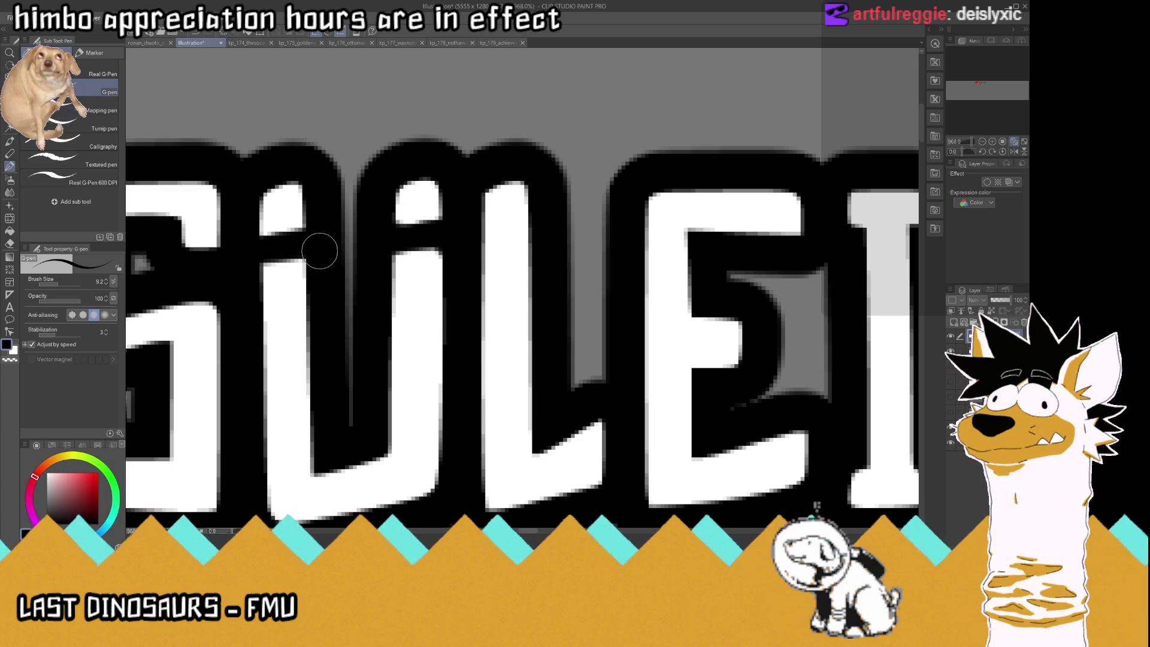
scroll(319, 251, "down", 10)
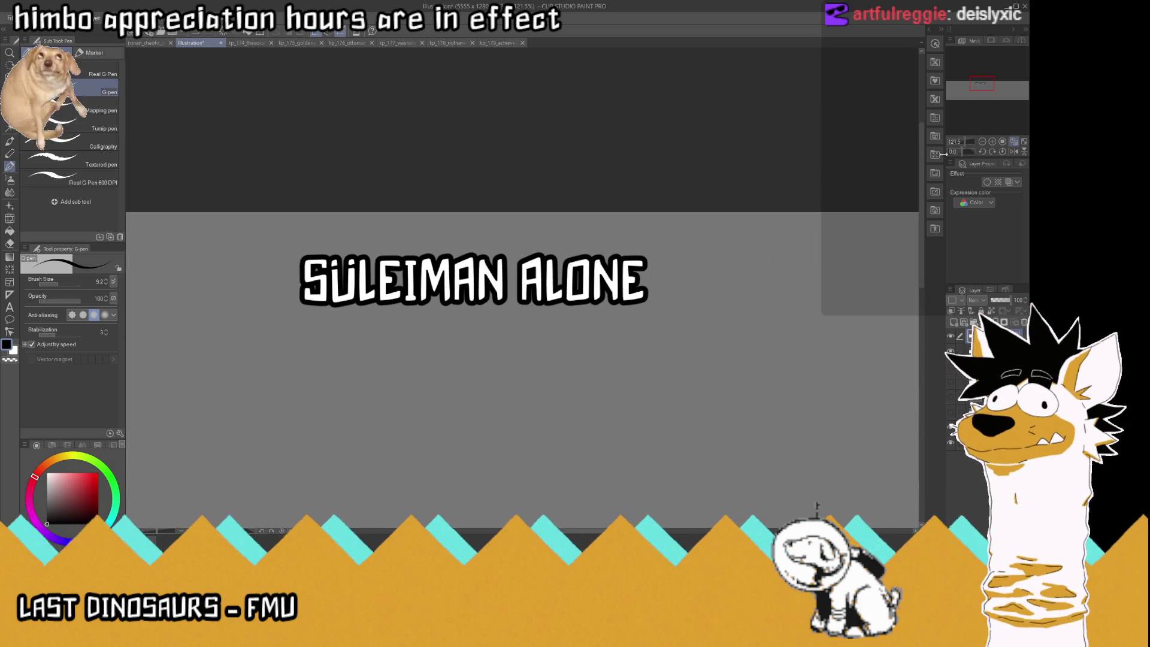
left_click(1014, 143)
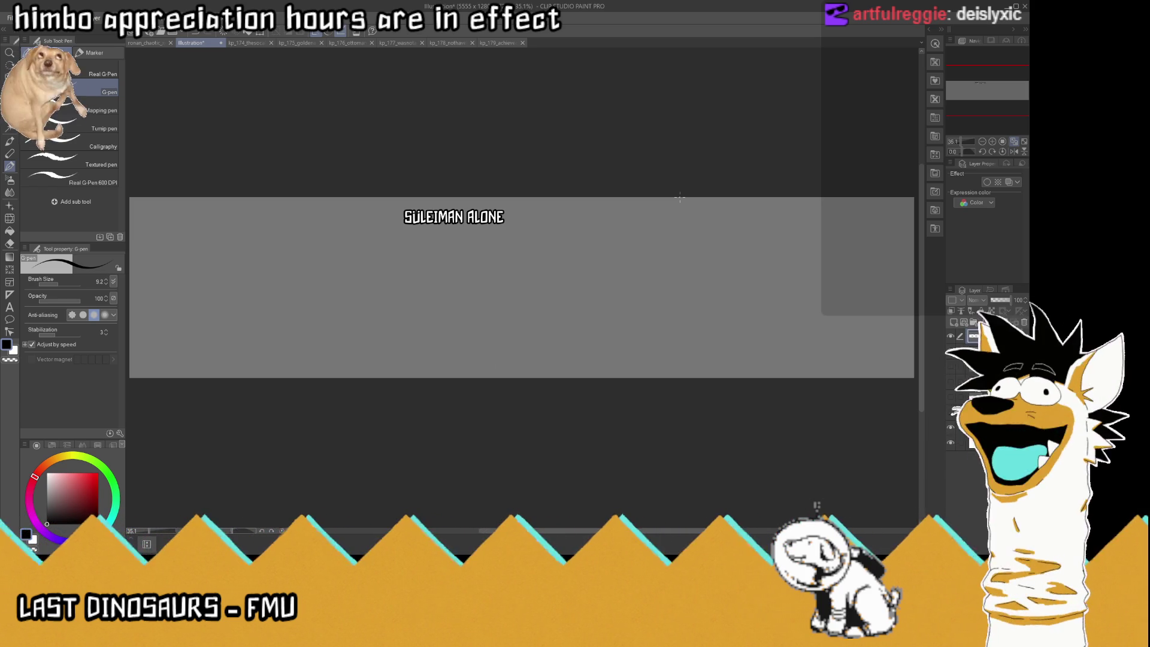
Zoom the view to check the finished SÜLEIMAN ALONE title.
scroll(537, 183, "up", 5)
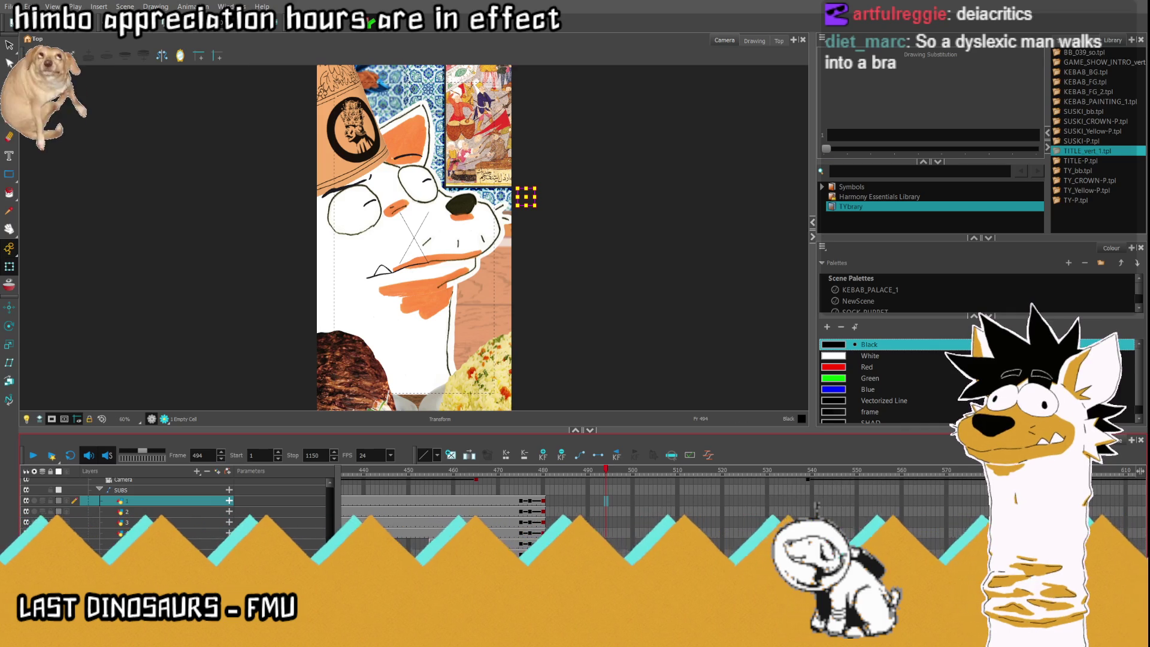
Scrub the Harmony timeline from frame 482 through 580 and back to frame 484.
left_click(552, 475)
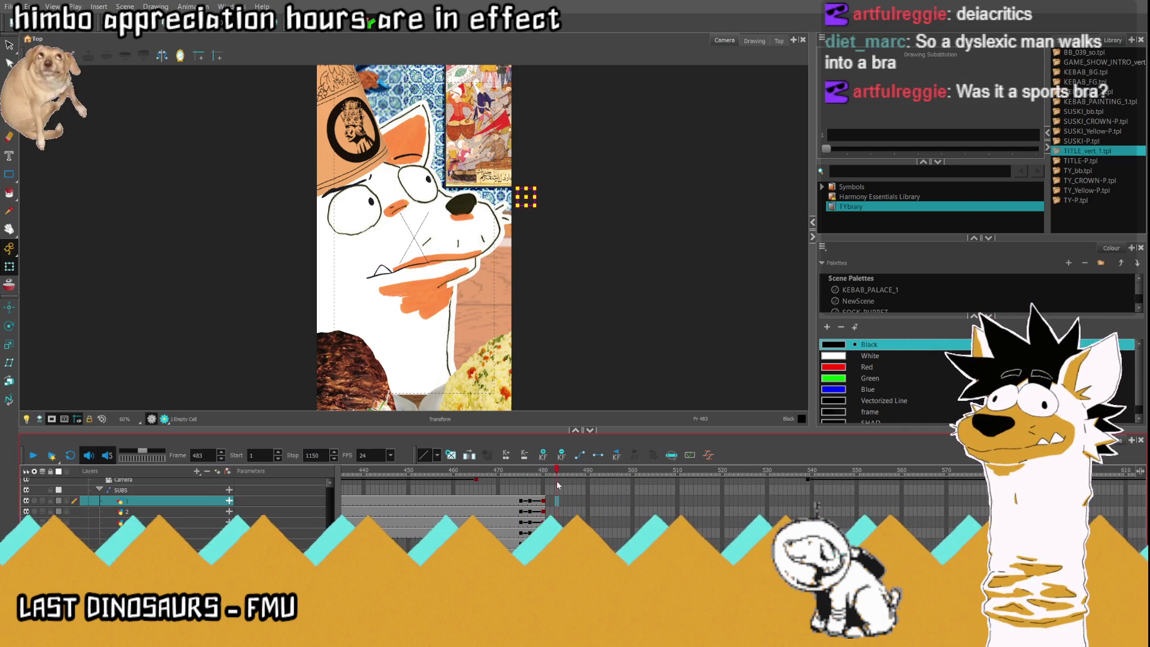
left_click(562, 484)
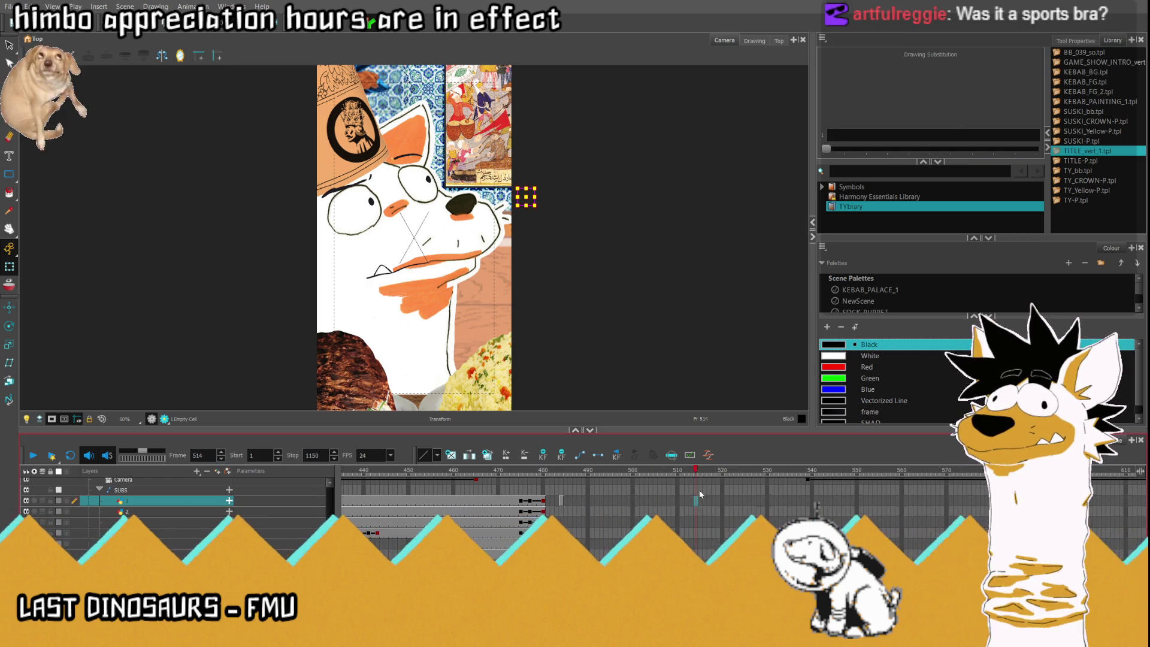
left_click(866, 502)
left_click_drag(867, 502, 993, 503)
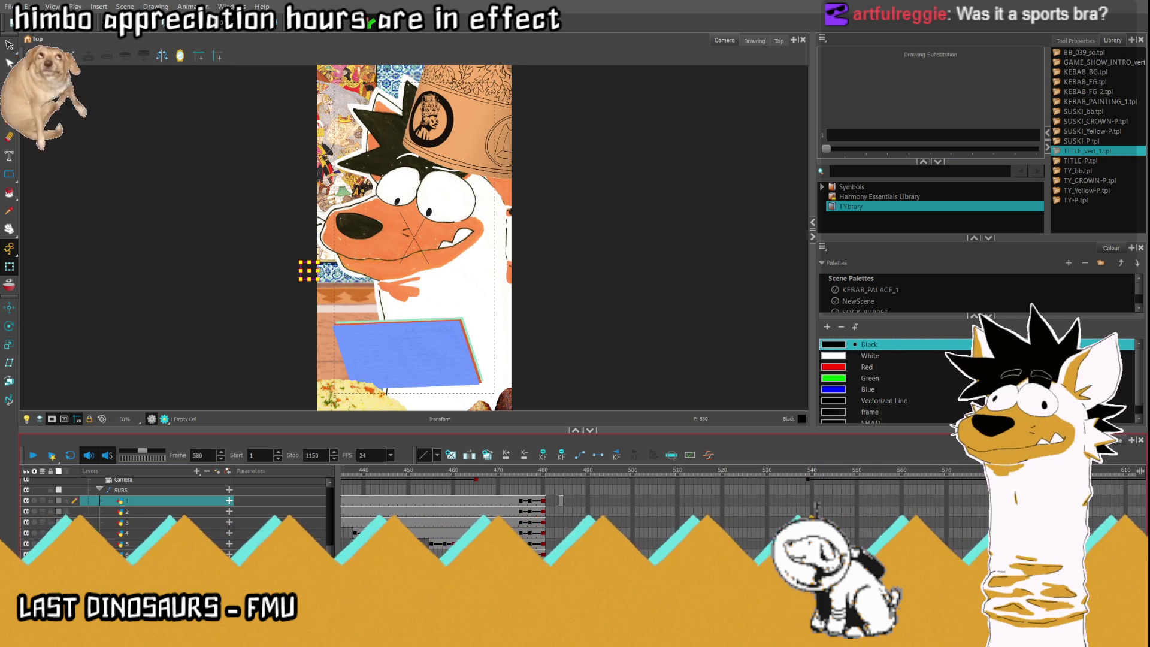
left_click(562, 502)
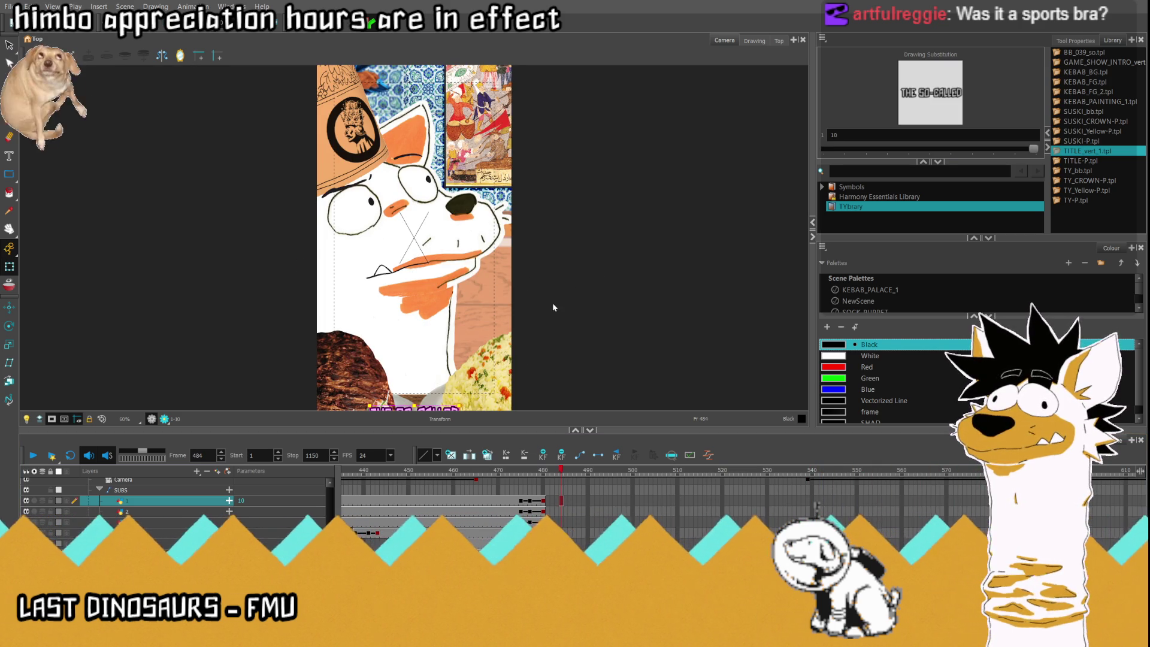
Expose drawing 9 on subtitle layer 2 starting at frame 498.
left_click(573, 509)
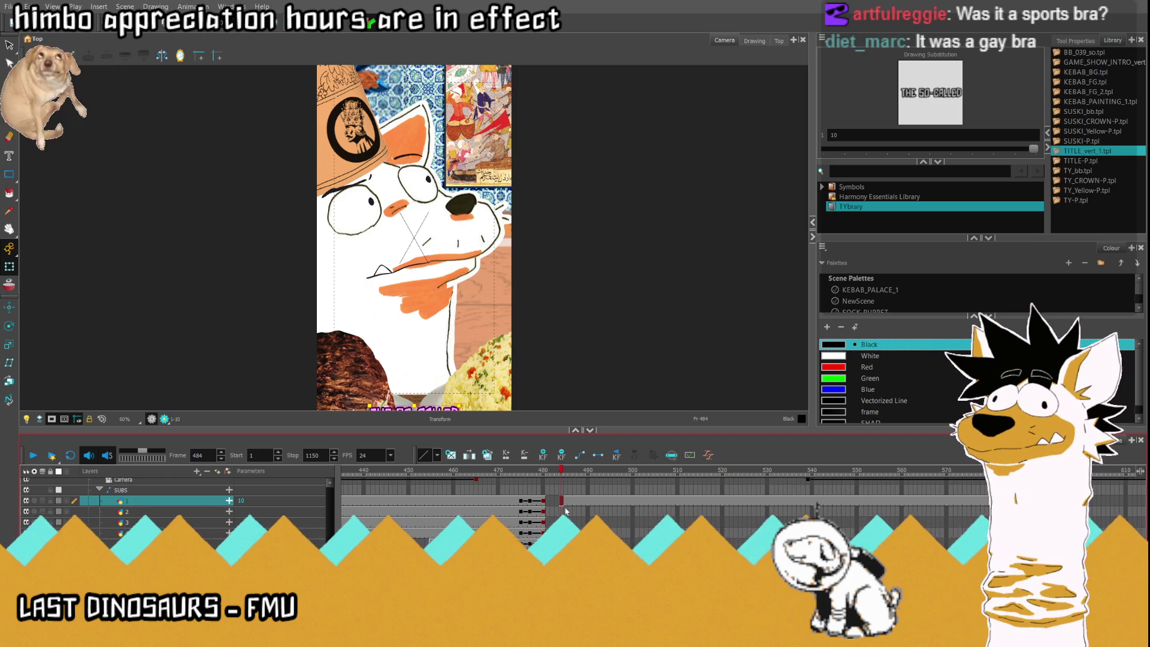
key("Down")
mouse_move(563, 473)
left_mouse_down()
mouse_move(630, 483)
mouse_move(624, 474)
left_mouse_up()
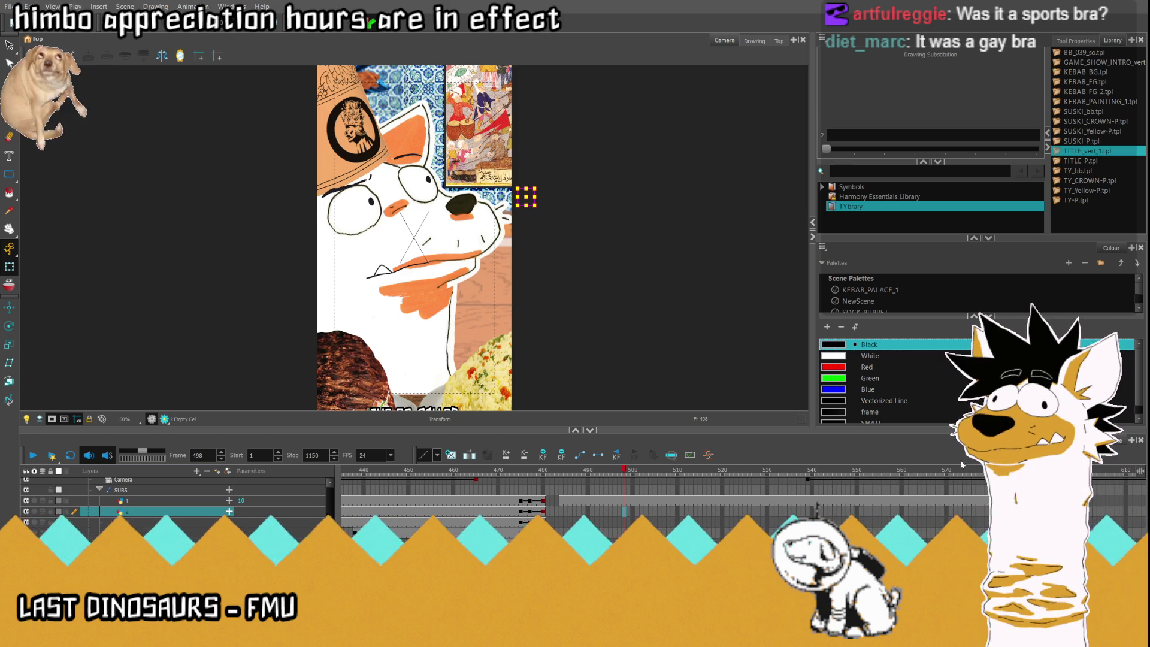
left_click(623, 511)
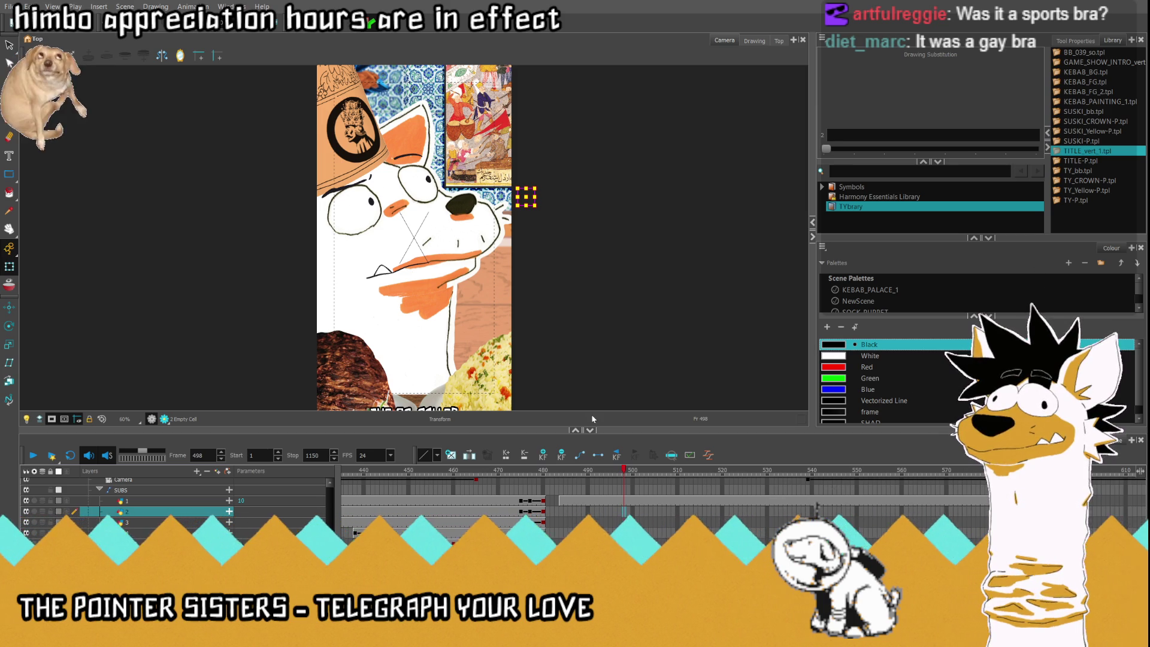
type("9")
key("Return")
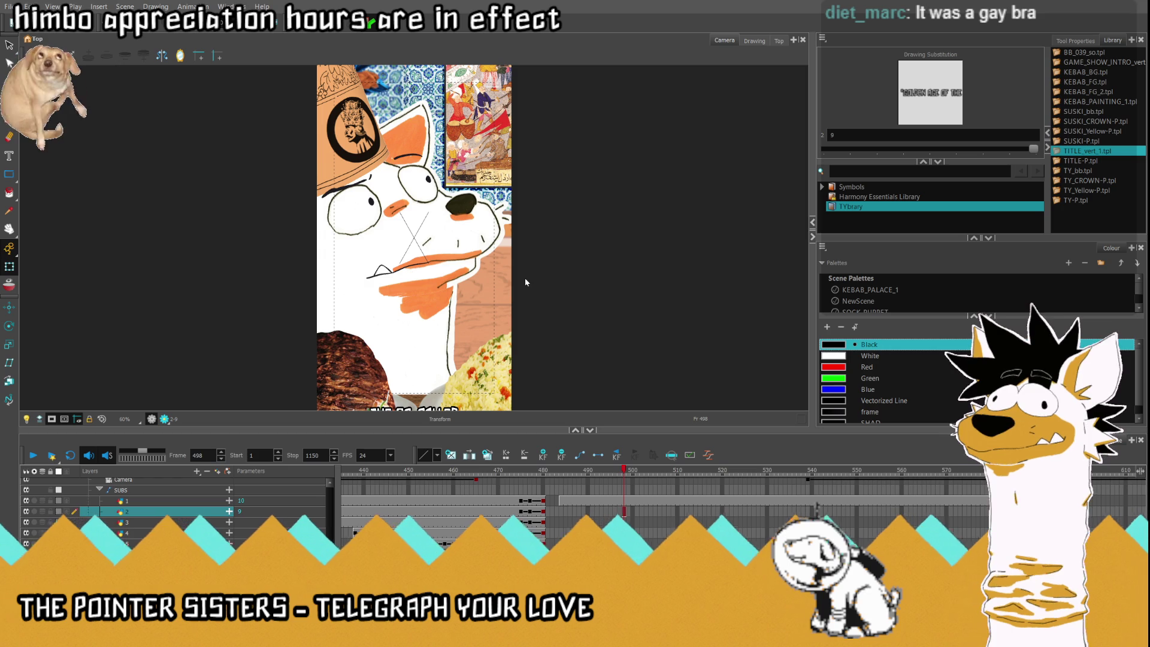
key("alt+Tab")
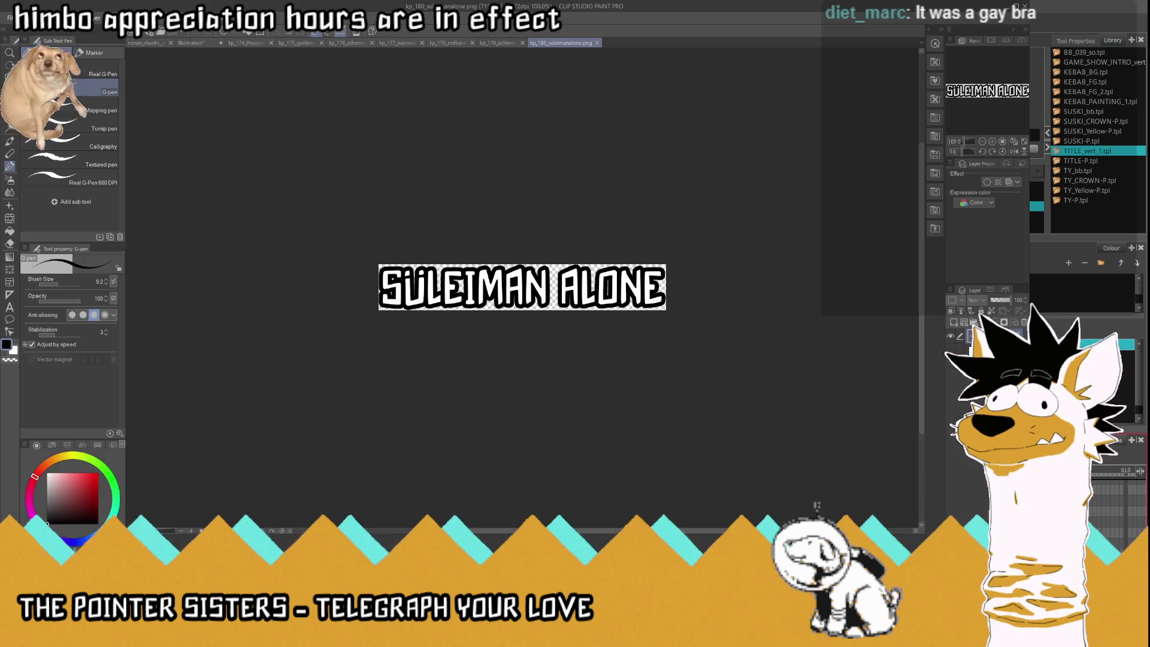
Bring the Illustration caption back to the full THE SO-CALLED paragraph using undo and redo.
left_click(191, 42)
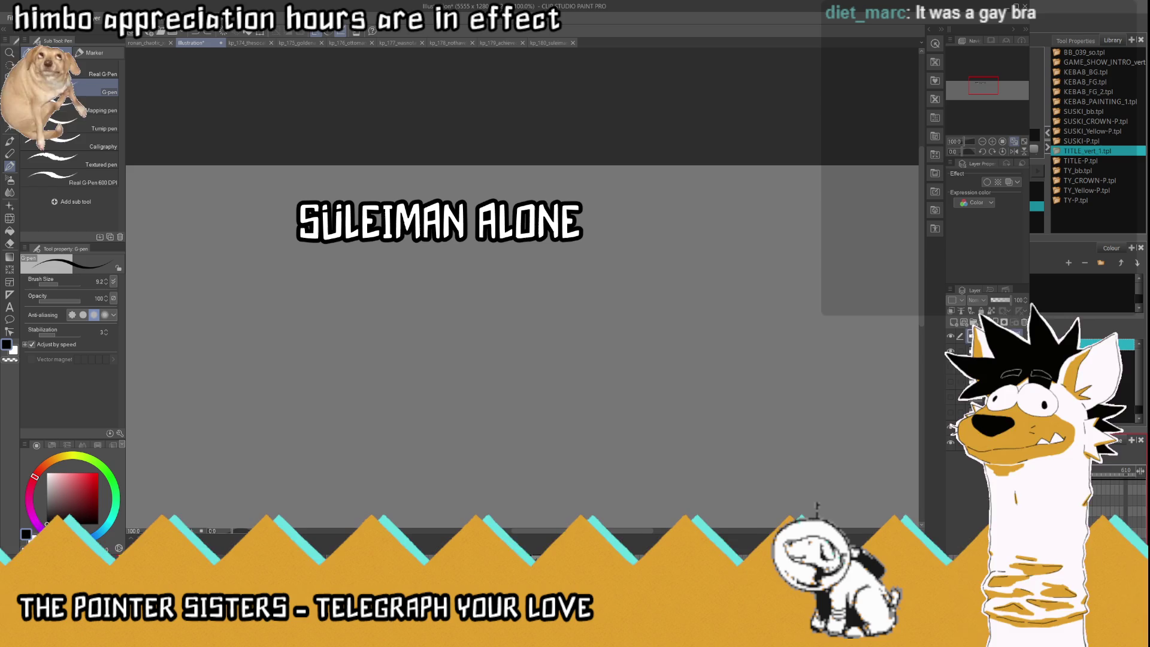
key("ctrl+v")
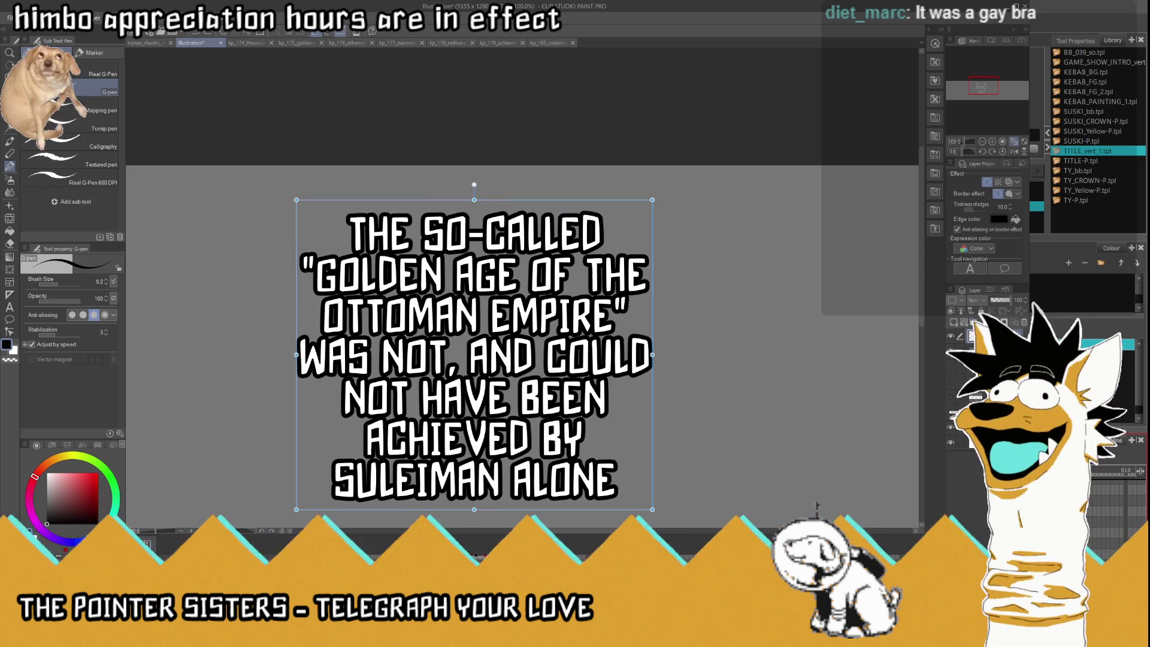
key("ctrl+z")
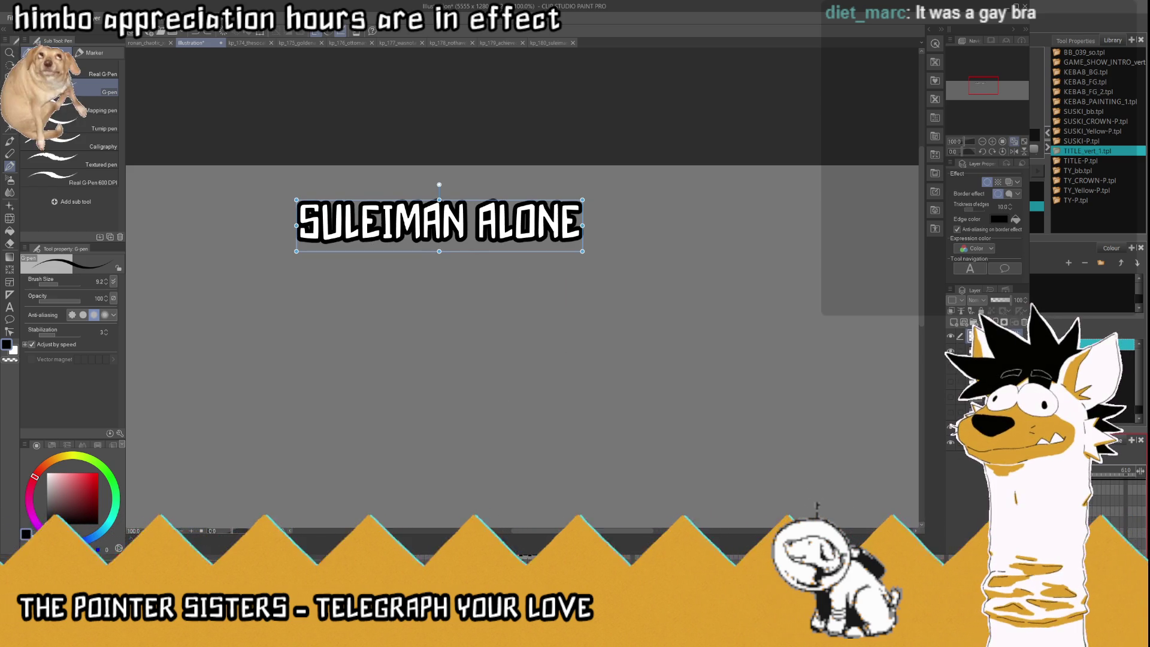
key("ctrl+y")
scroll(508, 323, "down", 2)
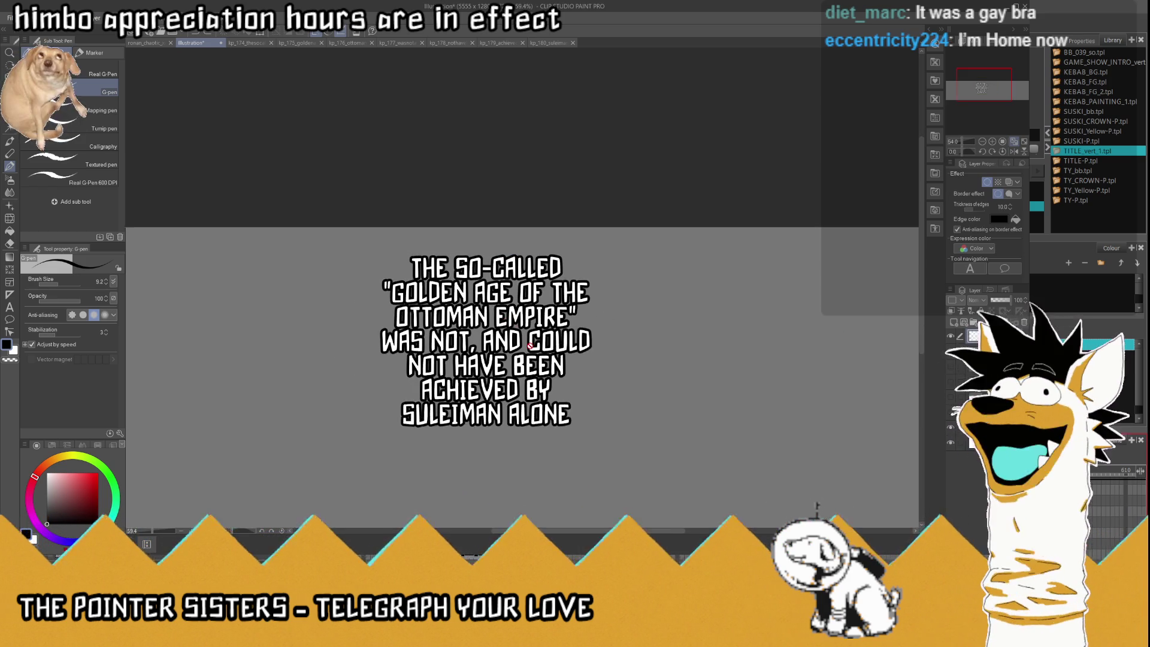
scroll(452, 287, "up", 1)
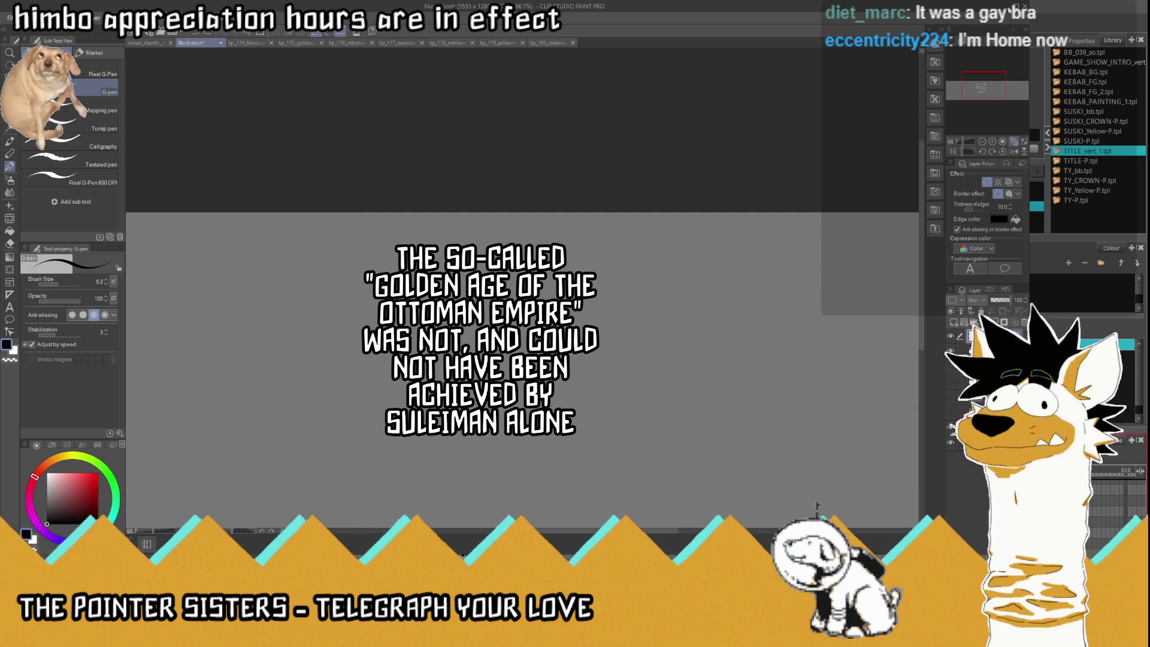
key("alt+Tab")
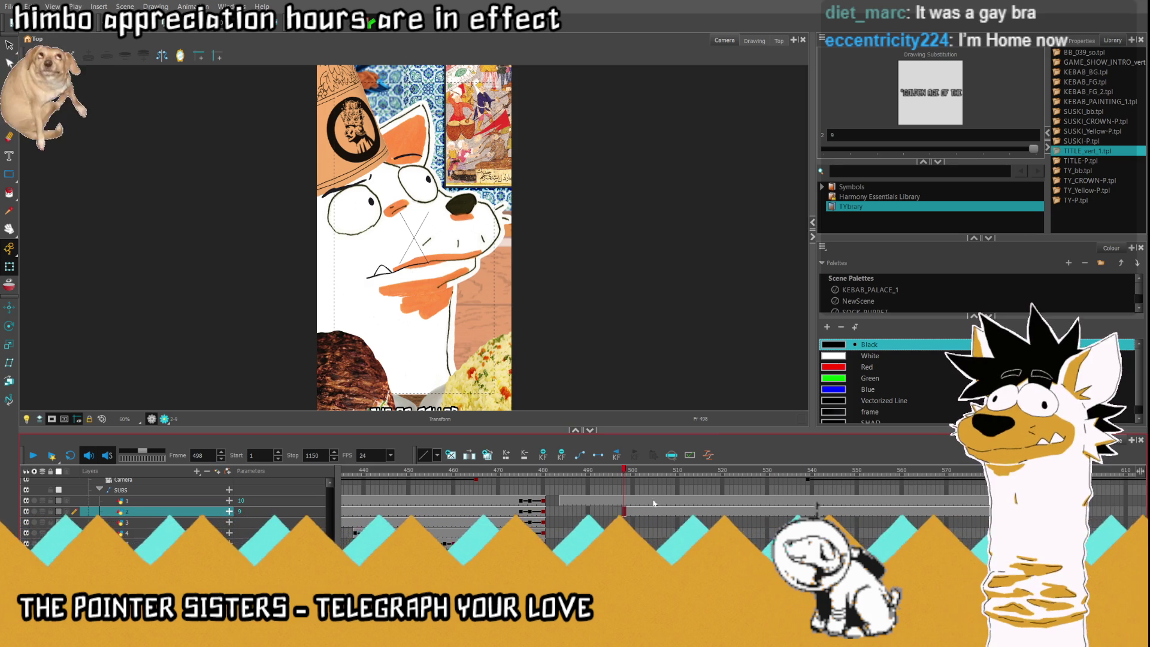
Put drawing 6 on subtitle layer 3 at frame 510, then zoom out the Camera view.
left_click(670, 472)
left_click_drag(670, 472, 677, 473)
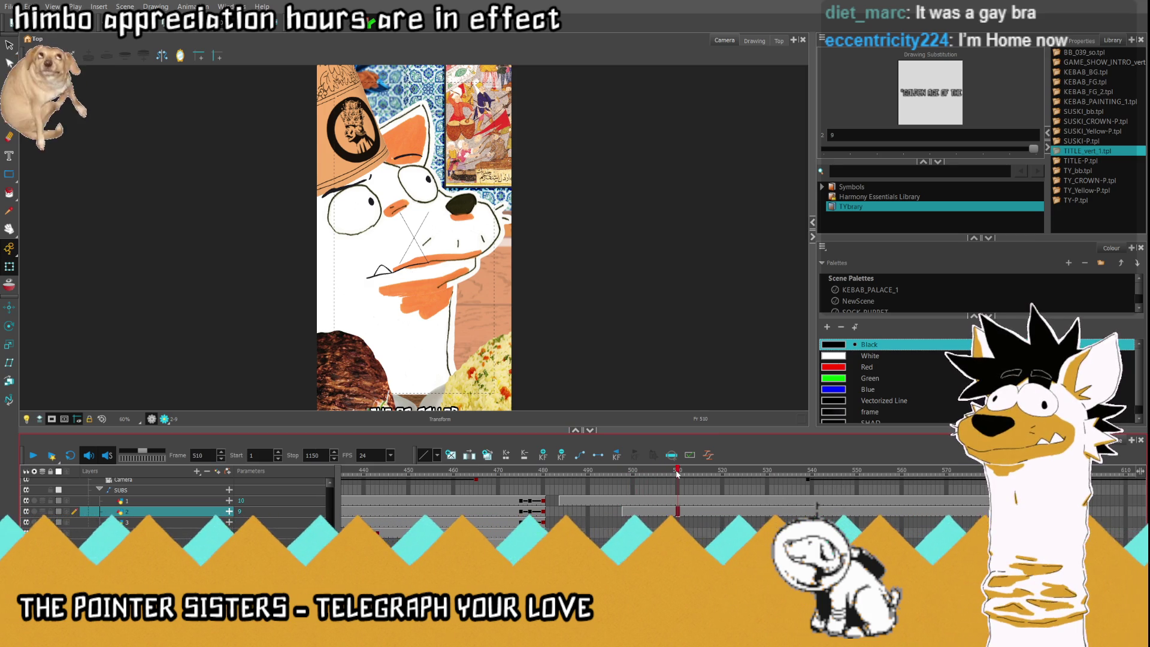
left_click(677, 521)
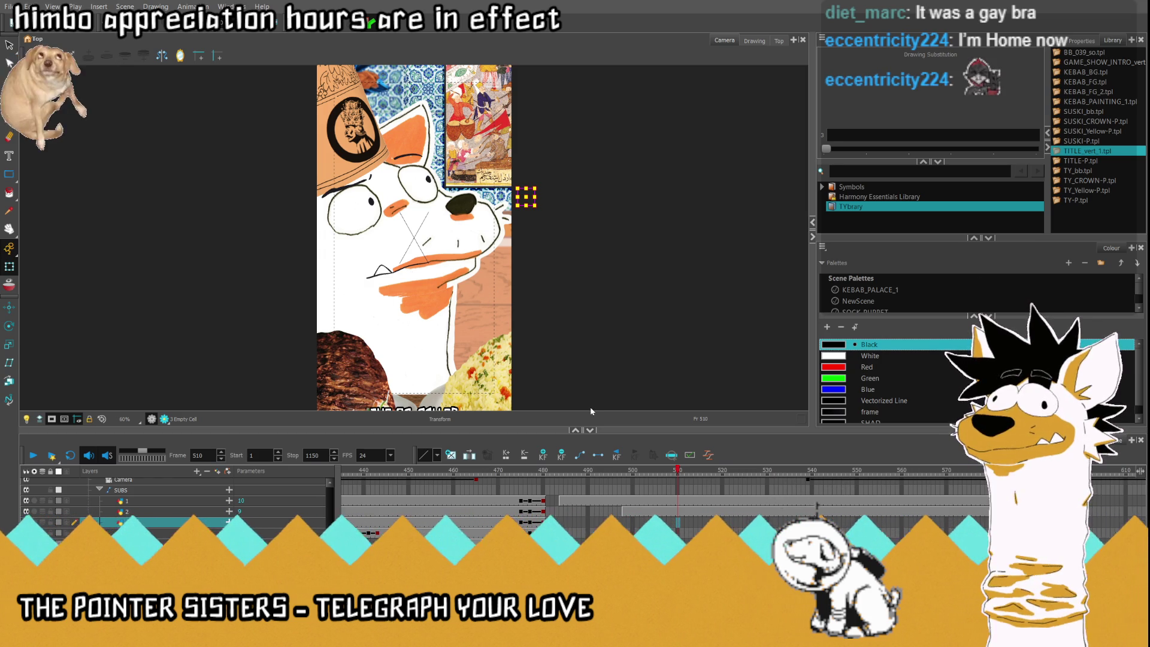
left_click(677, 522)
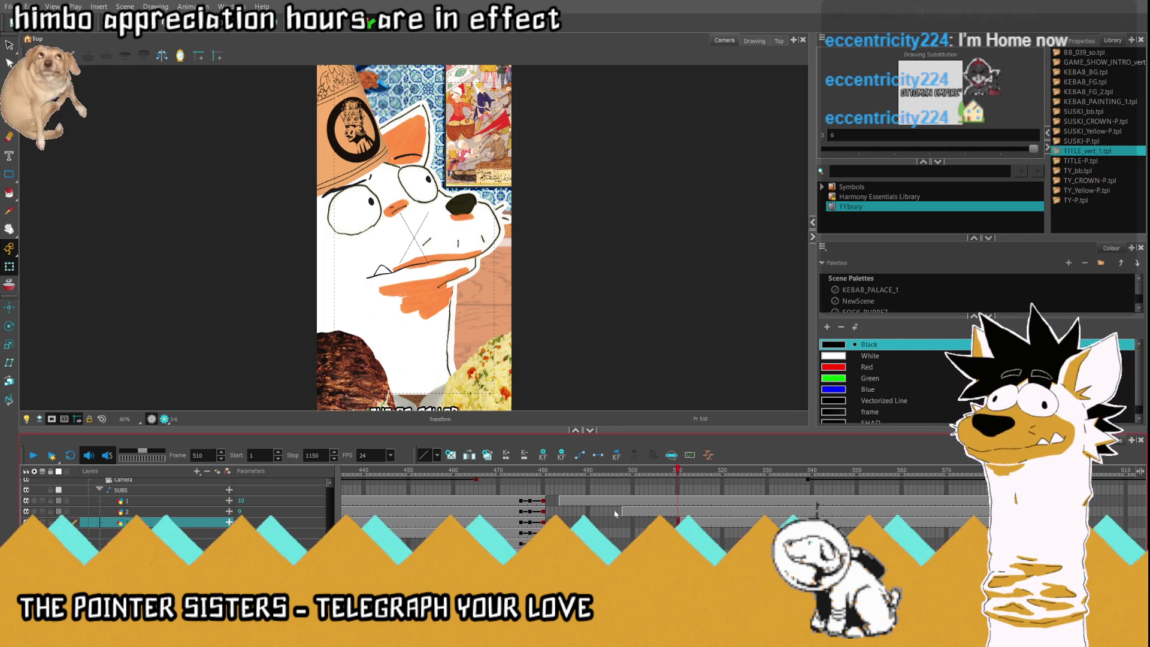
left_click(677, 522)
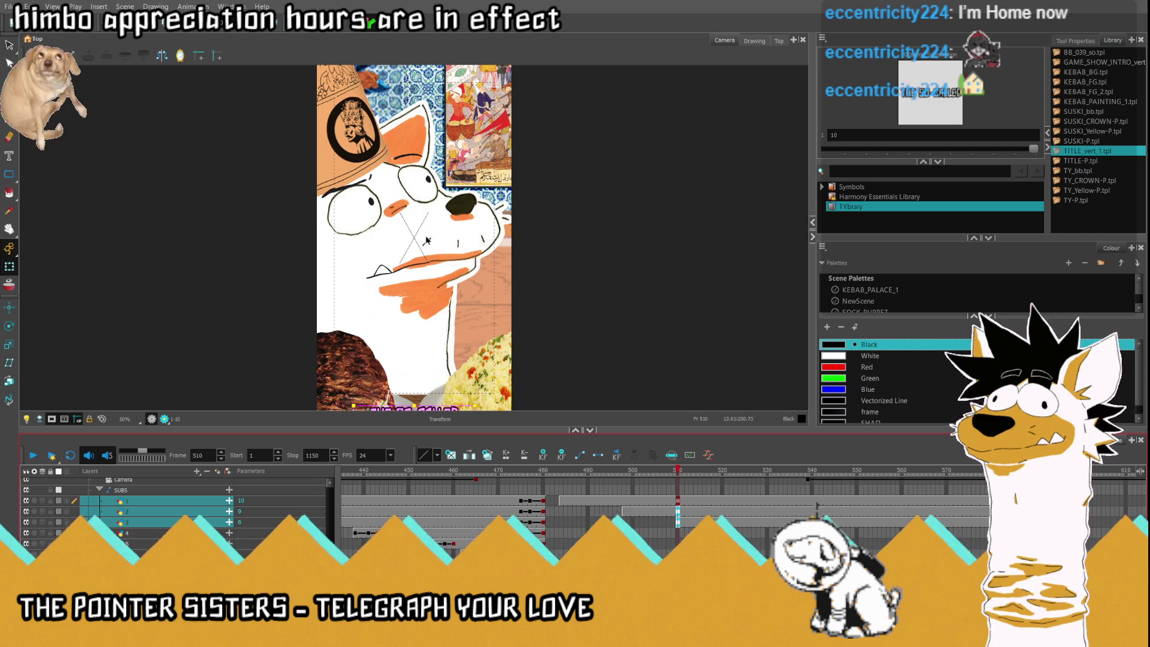
key("2")
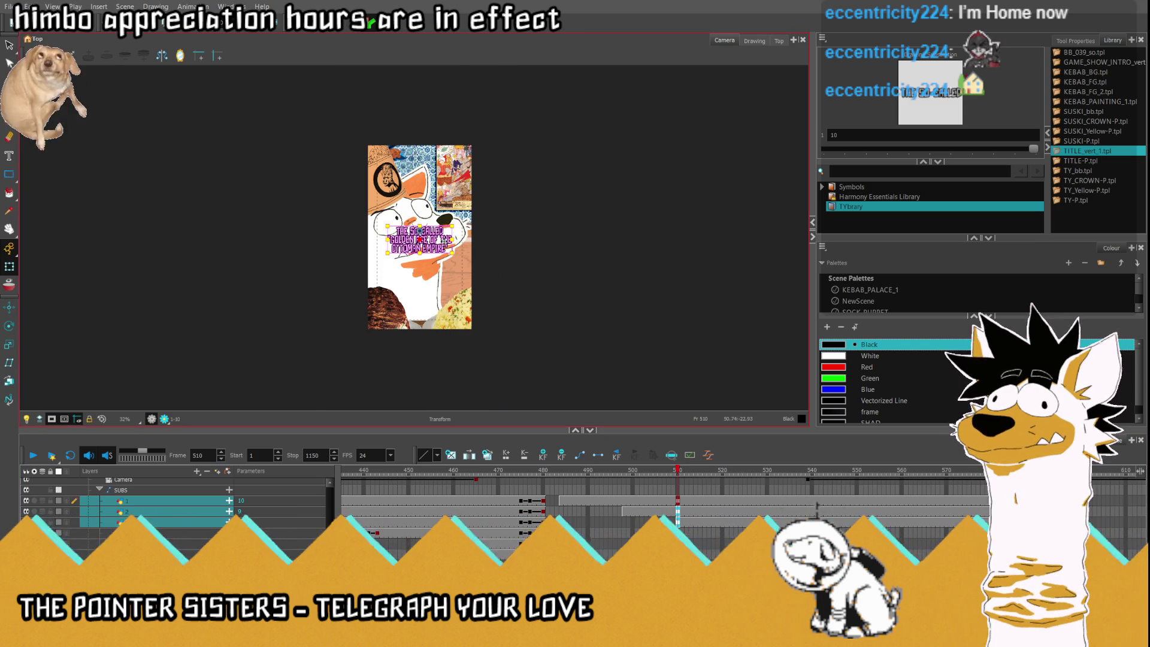
Move the three-line title below the dog's mouth and scale it slightly larger.
scroll(408, 343, "up", 3)
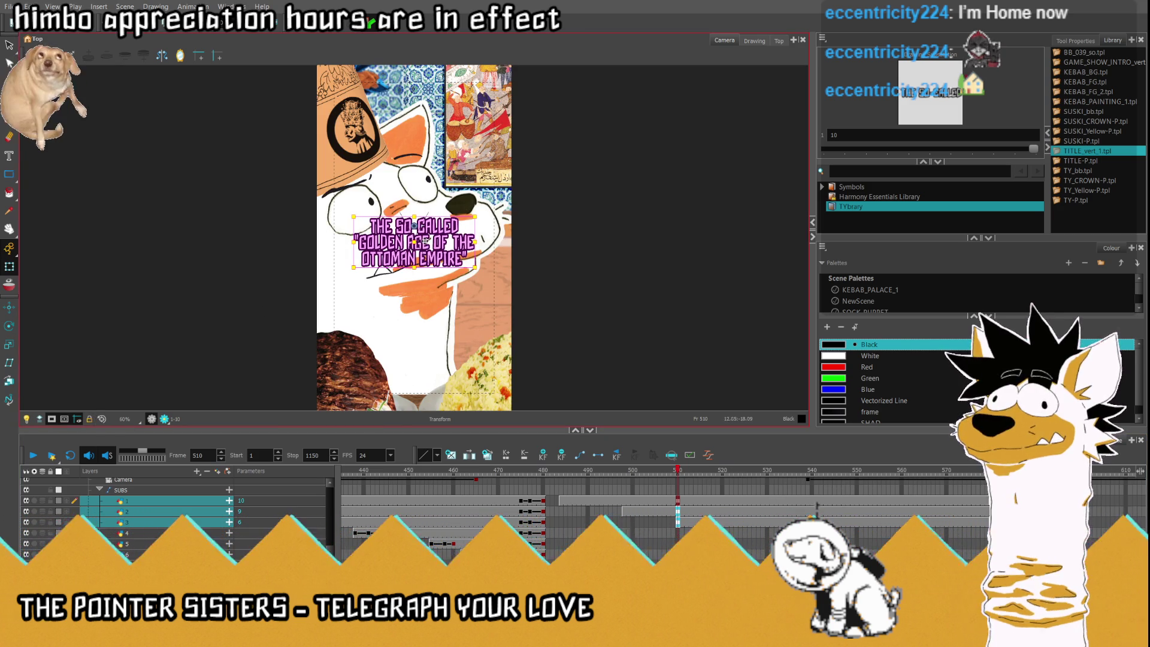
left_click_drag(420, 241, 420, 336)
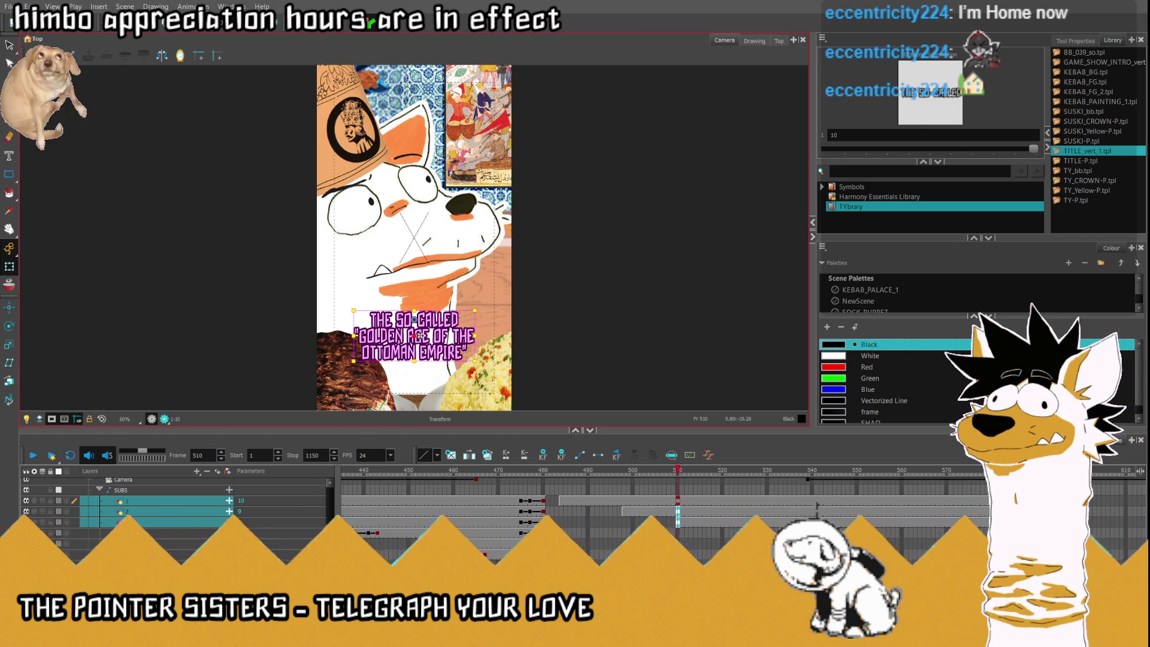
left_click_drag(354, 310, 350, 309)
left_click_drag(415, 336, 418, 318)
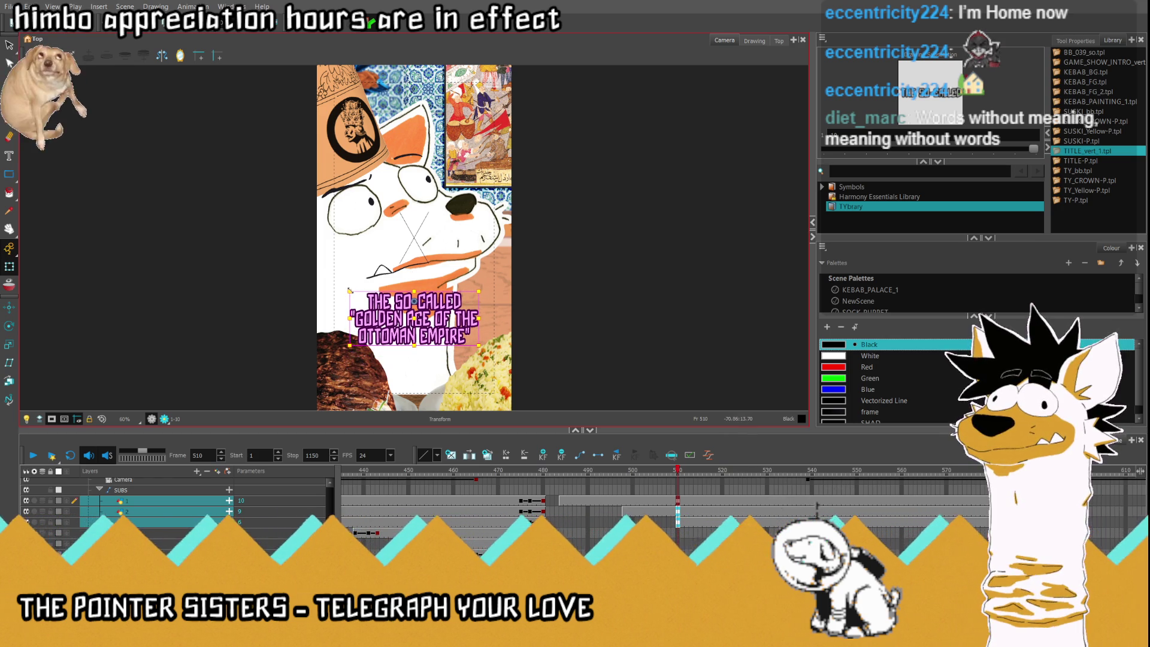
left_click_drag(349, 291, 346, 287)
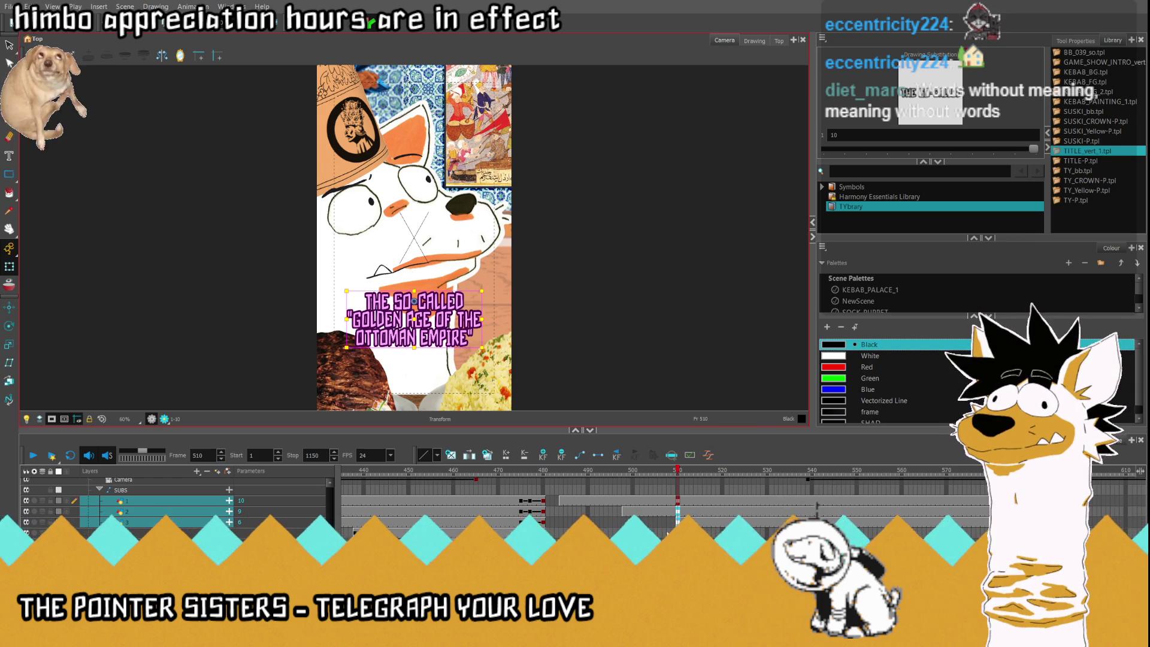
Scrub layer 1's entry frames around 485–487 where THE SO-CALLED first appears.
left_click(677, 503)
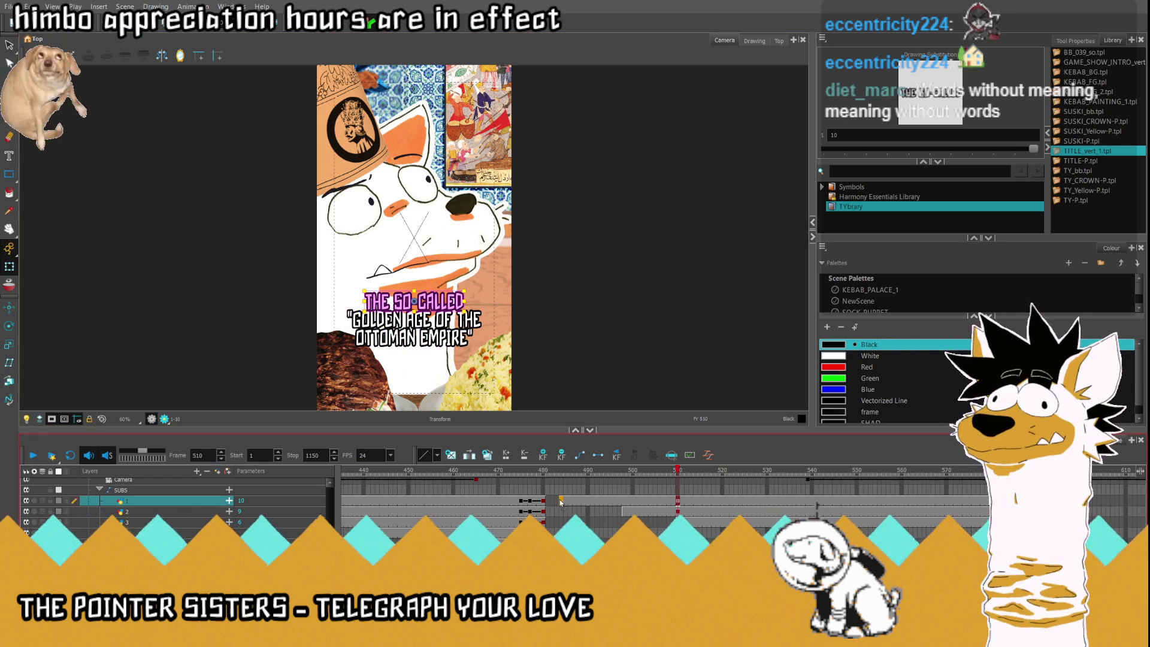
left_click(562, 502)
left_click(677, 512)
left_click(623, 510)
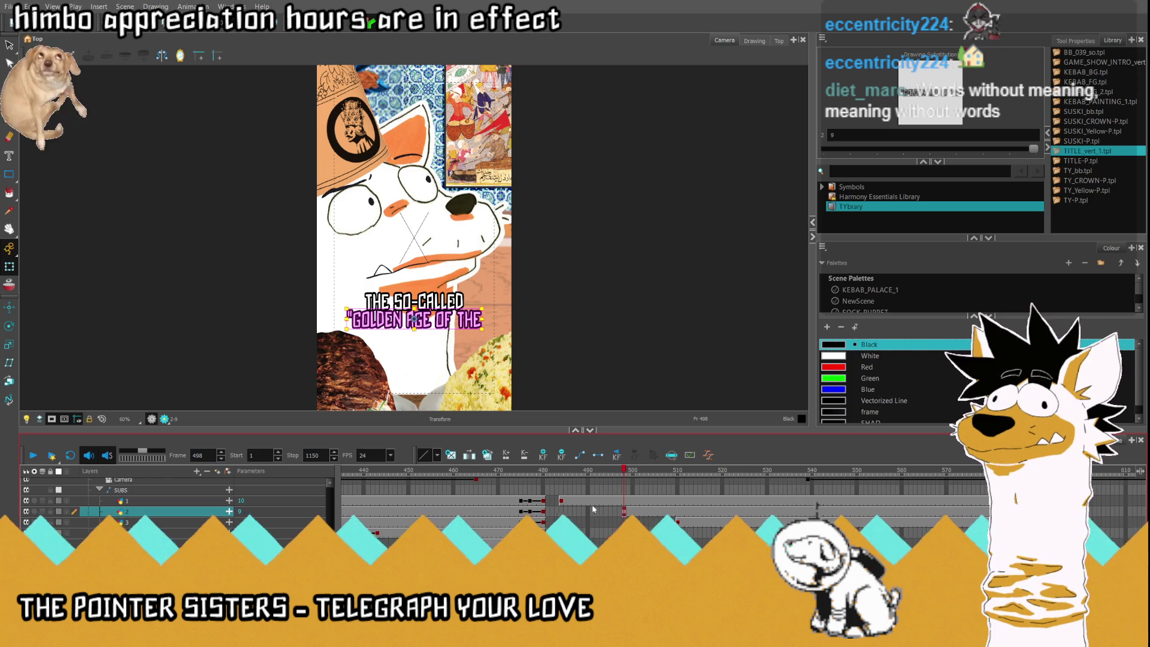
left_click(565, 500)
key("period")
key("period")
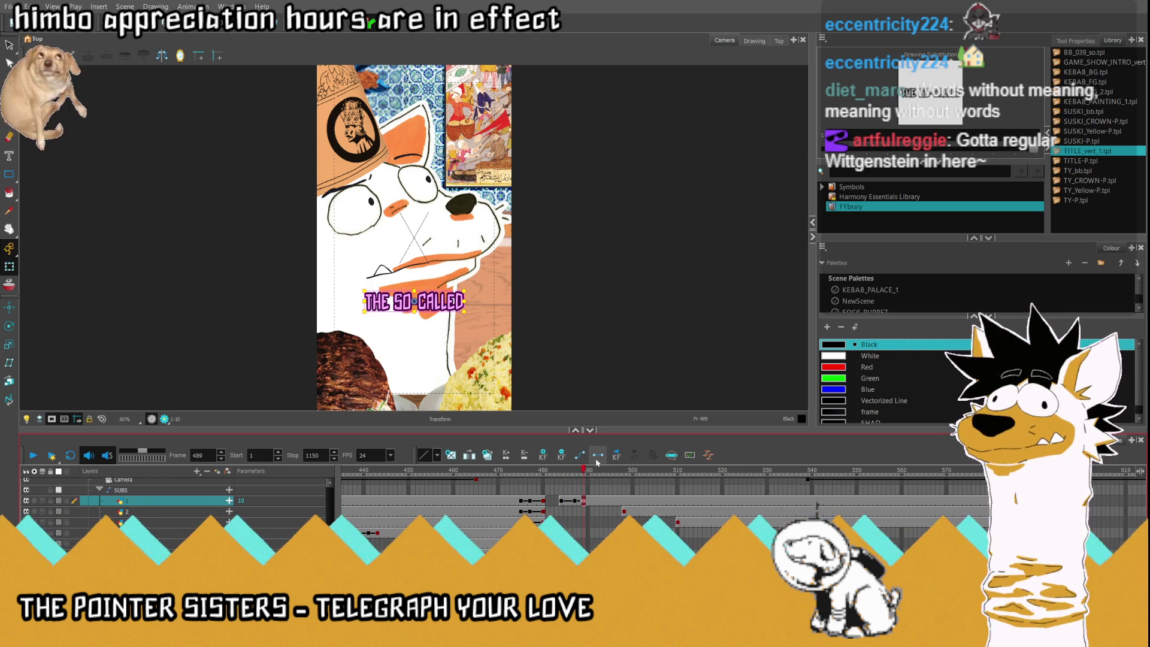
key("comma")
key("comma")
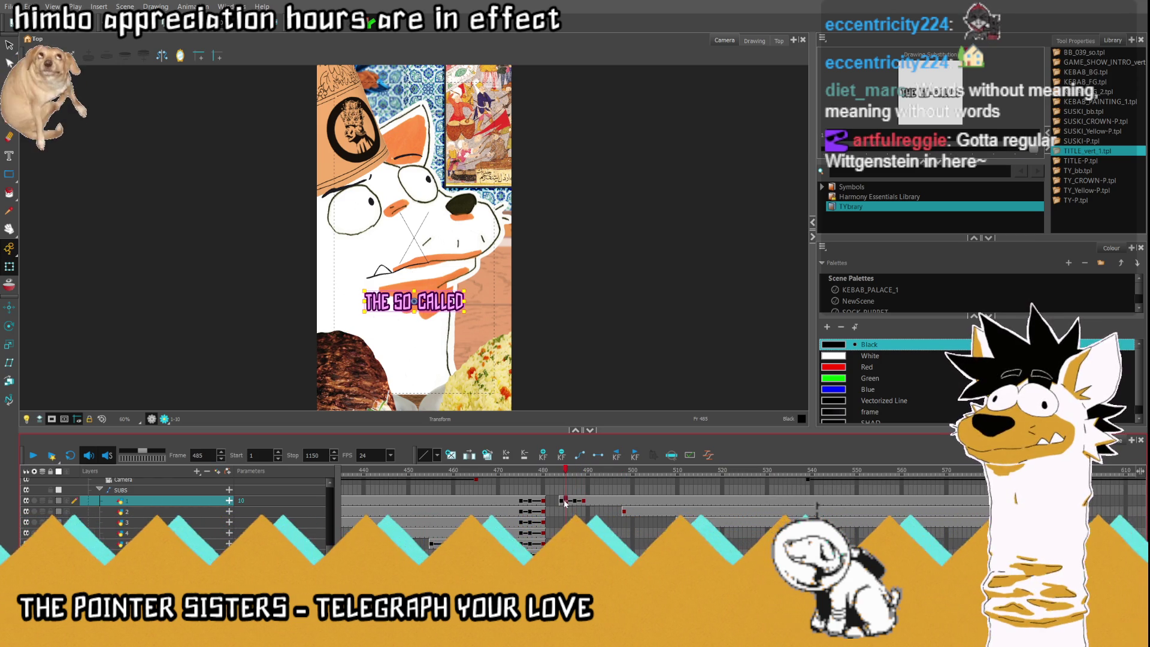
left_click(565, 501)
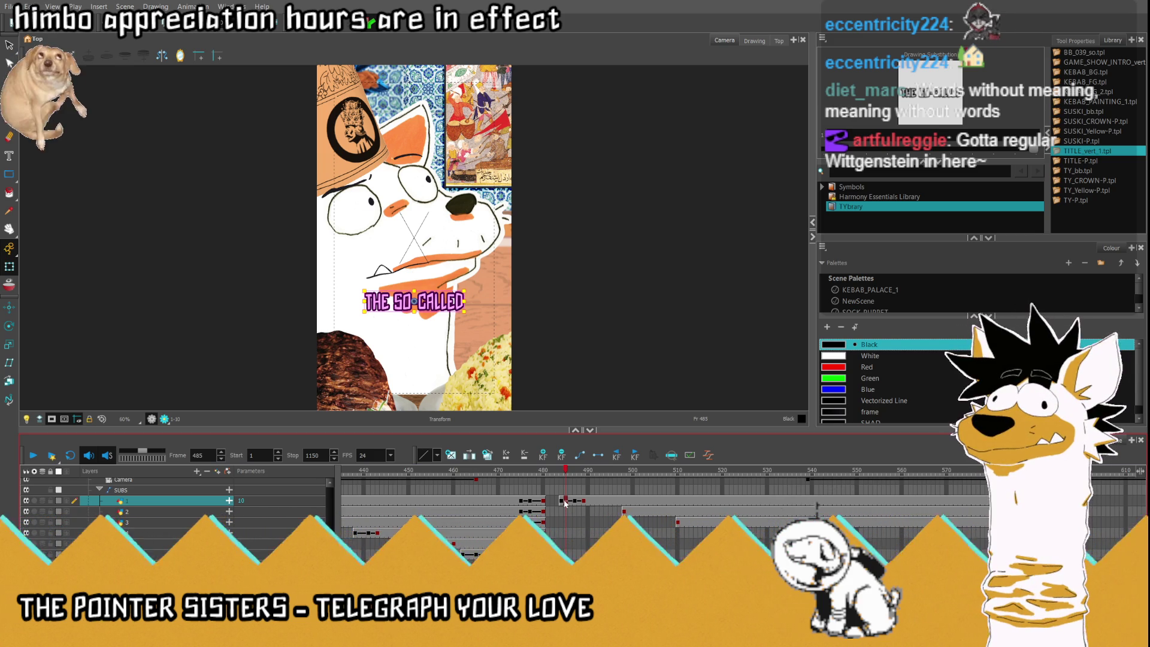
left_click(558, 501)
left_click(562, 500)
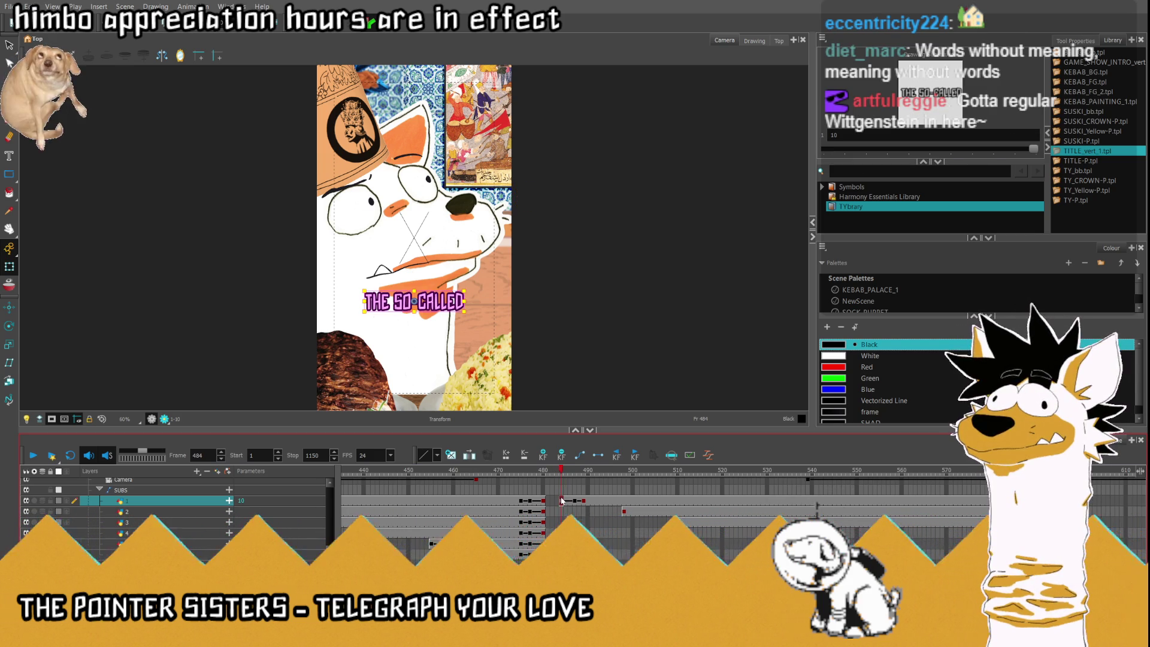
mouse_move(501, 475)
left_mouse_down()
mouse_move(389, 480)
mouse_move(599, 482)
mouse_move(574, 482)
left_mouse_up()
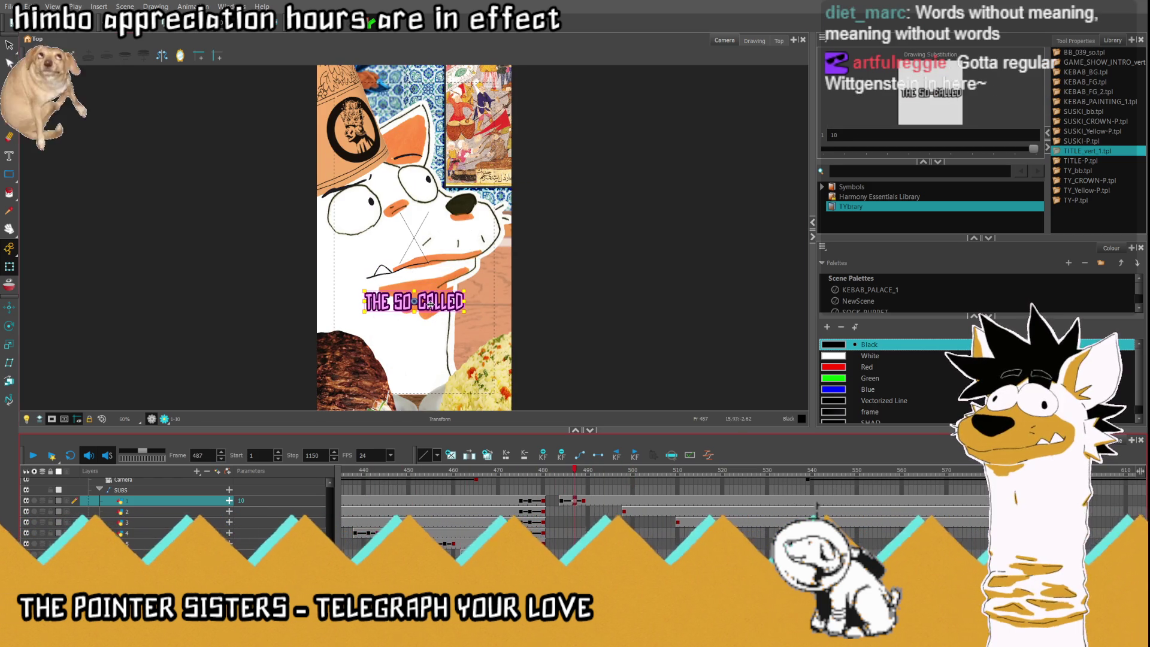
Nudge THE SO-CALLED slightly up at its entry, then check frame 487 onward.
left_click_drag(414, 301, 415, 299)
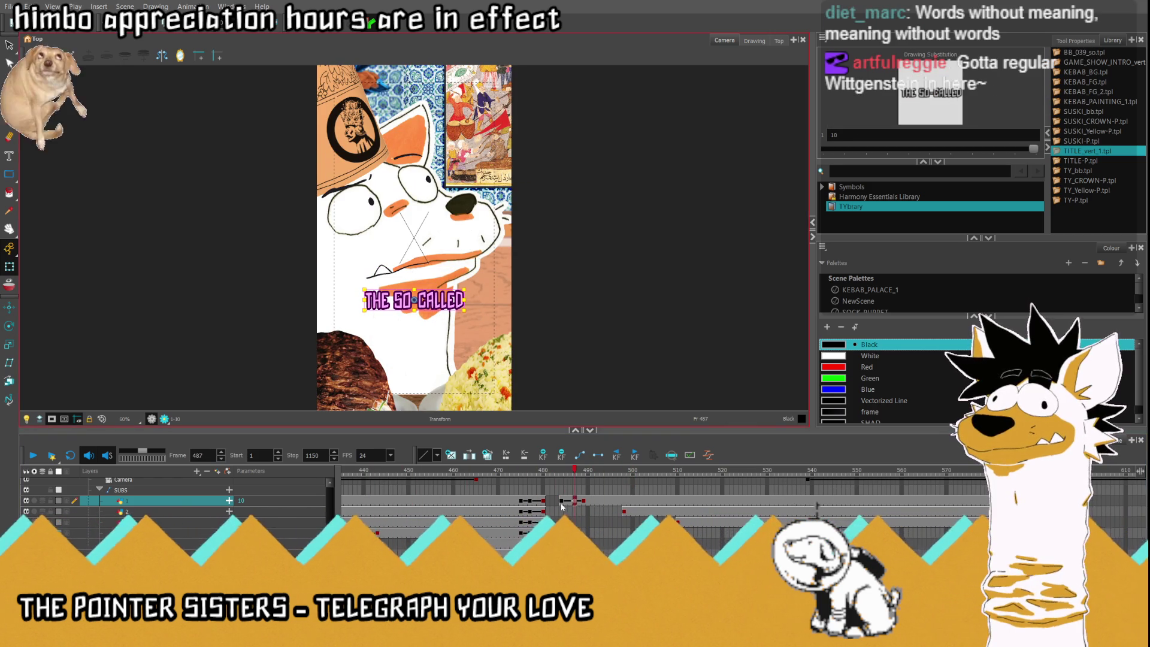
key("comma")
key("comma")
key("comma")
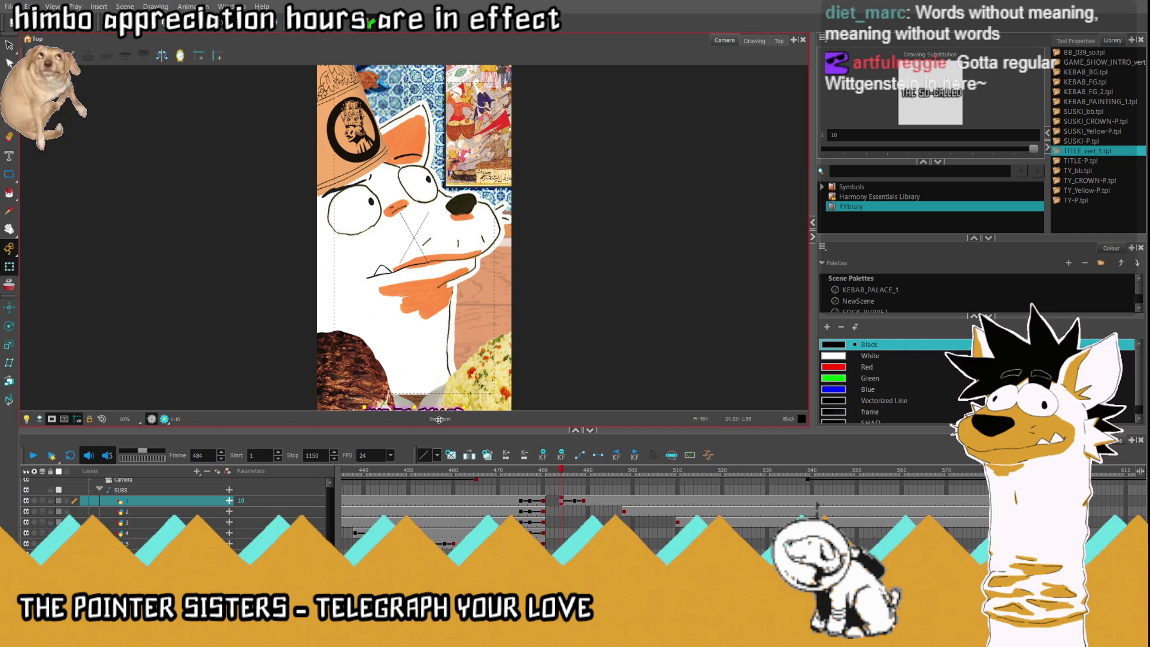
left_click(574, 501)
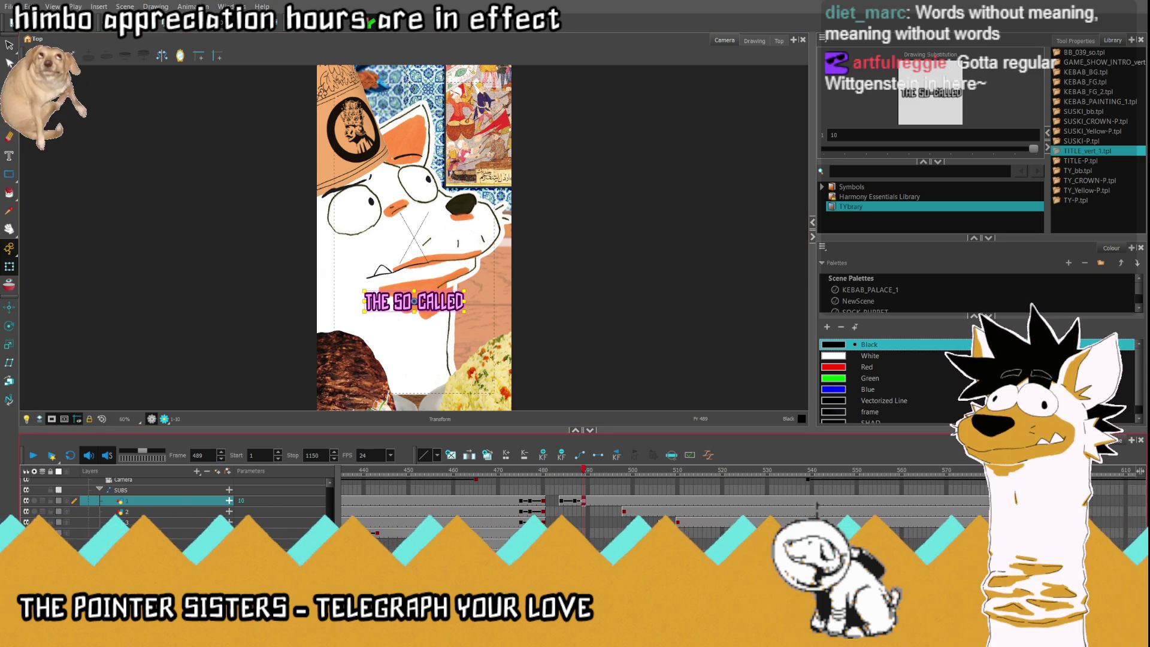
left_click(626, 512)
key("period")
key("period")
key("period")
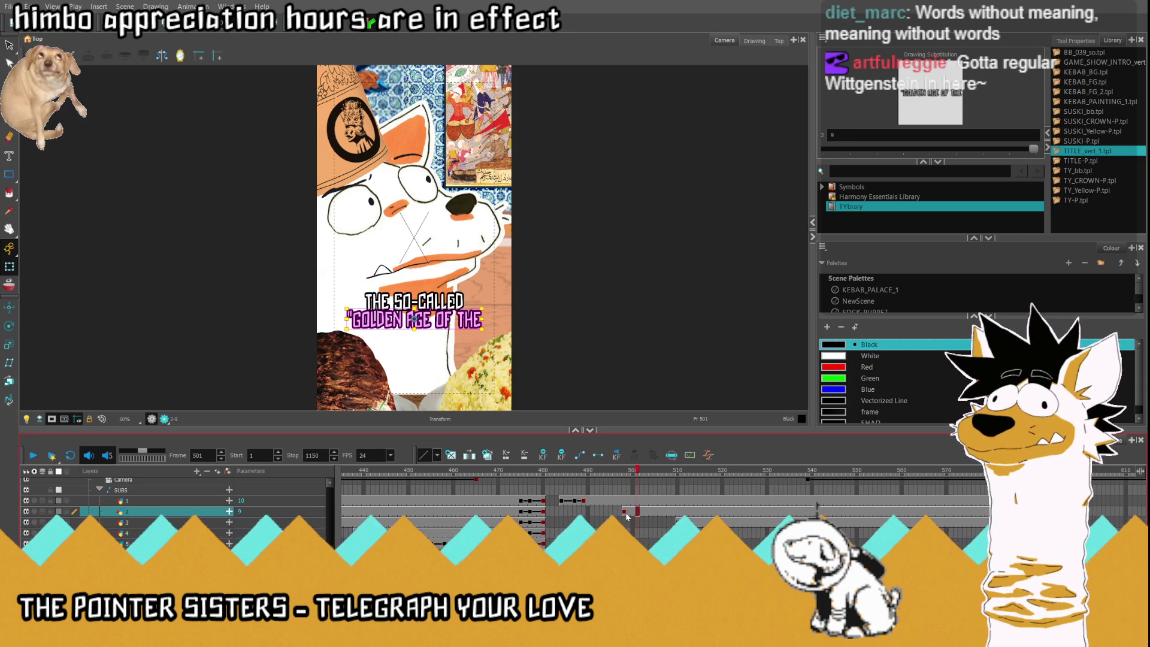
At frame 498, drag GOLDEN AGE OF THE down to the camera frame's bottom edge.
key("comma")
key("comma")
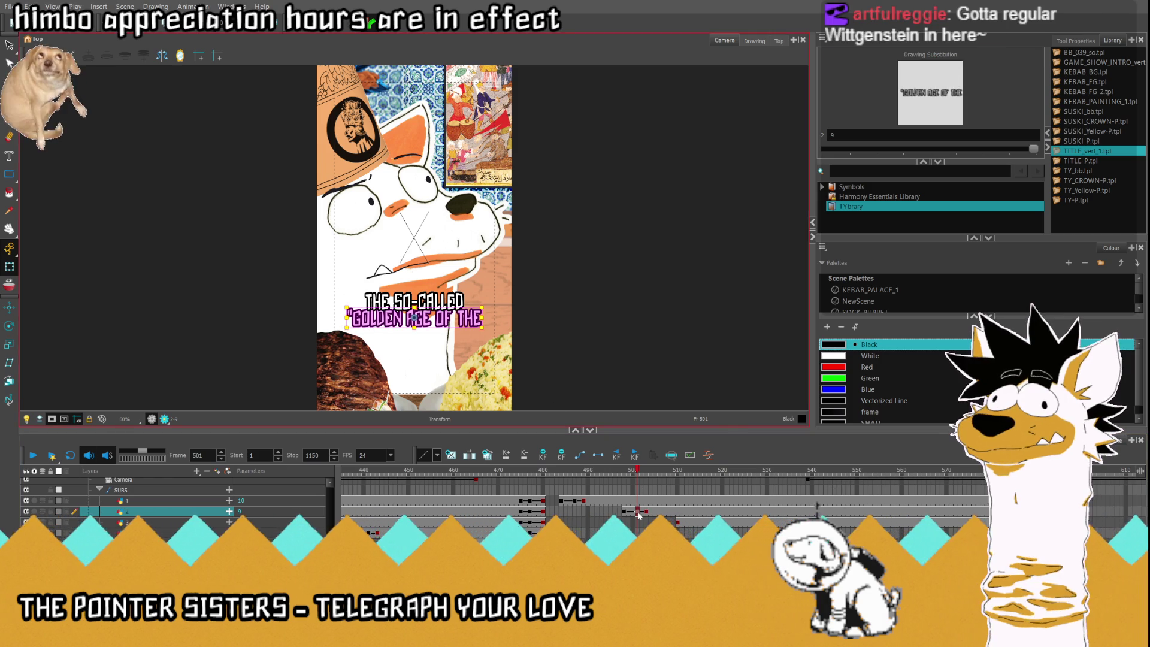
left_click_drag(638, 474, 624, 475)
left_click_drag(415, 321, 433, 420)
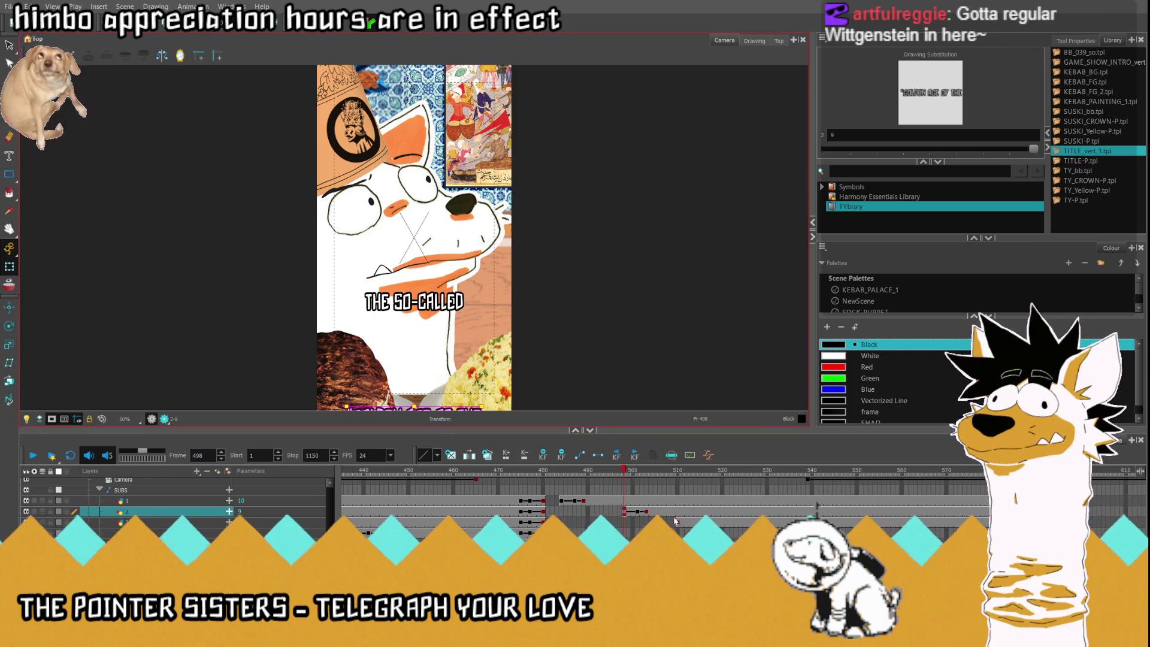
left_click_drag(623, 470, 680, 474)
At frame 510, drag OTTOMAN EMPIRE down to the camera frame's bottom edge.
left_click(682, 521)
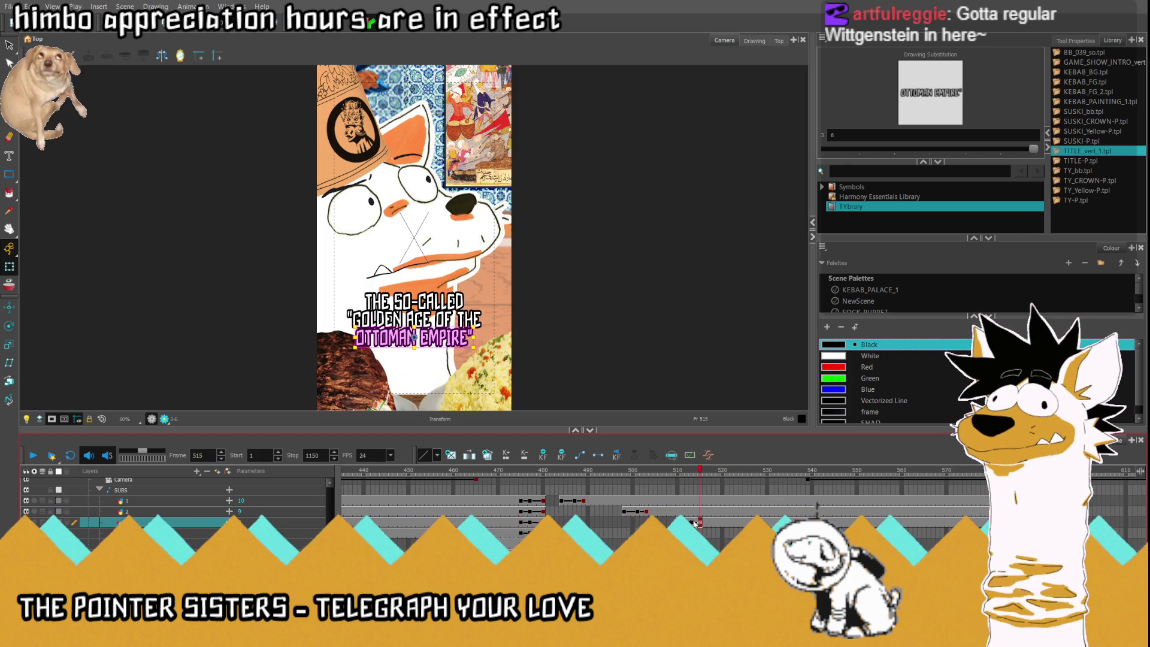
key("Up")
key("Up")
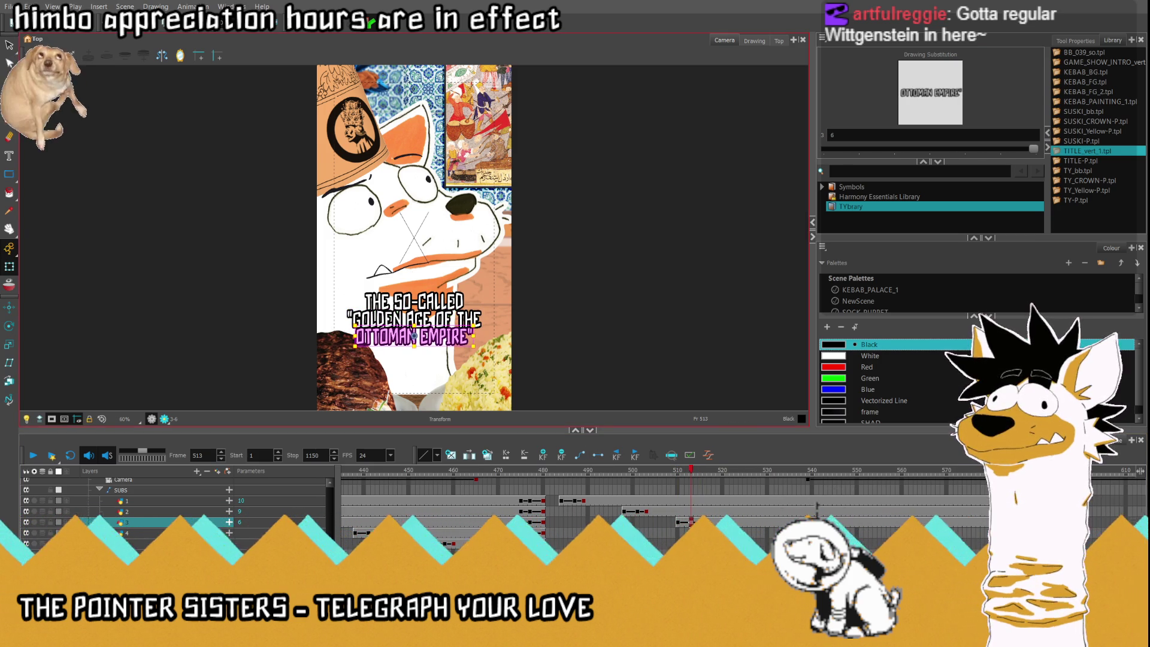
left_click(677, 521)
left_click_drag(440, 340, 450, 415)
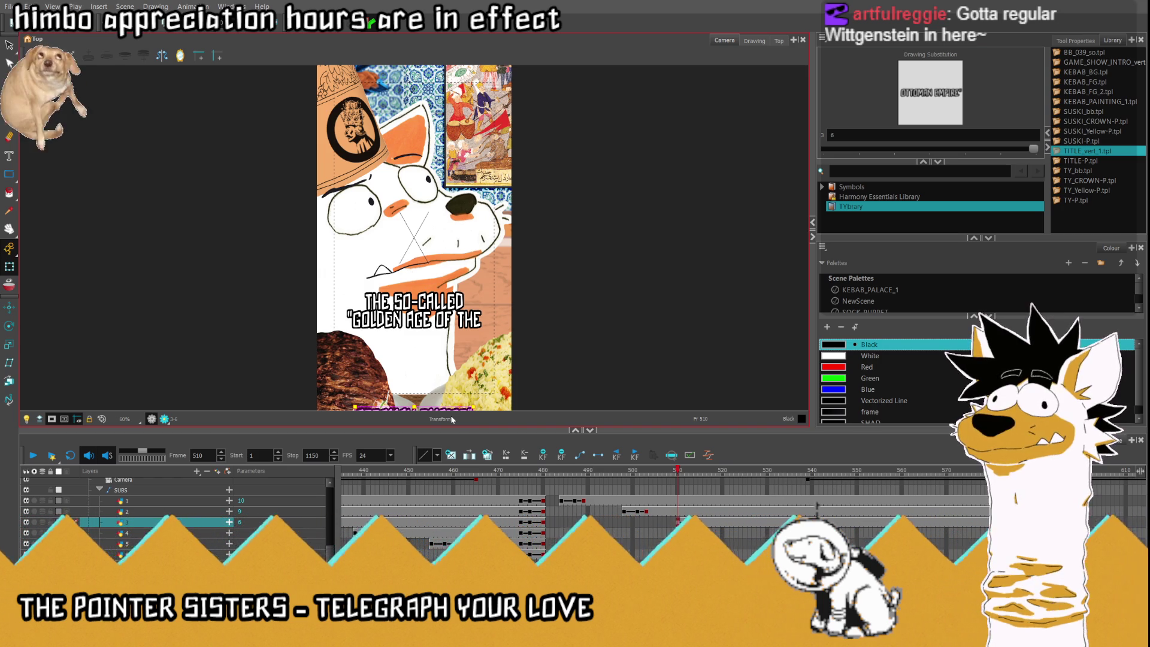
left_click(554, 500)
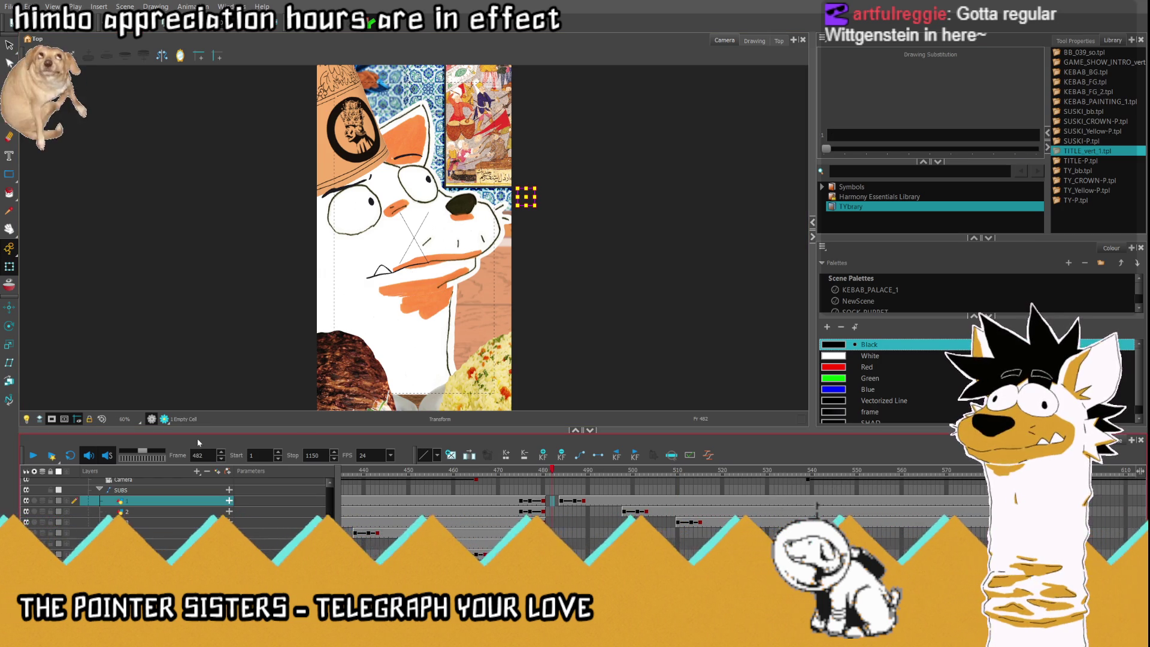
left_click(34, 456)
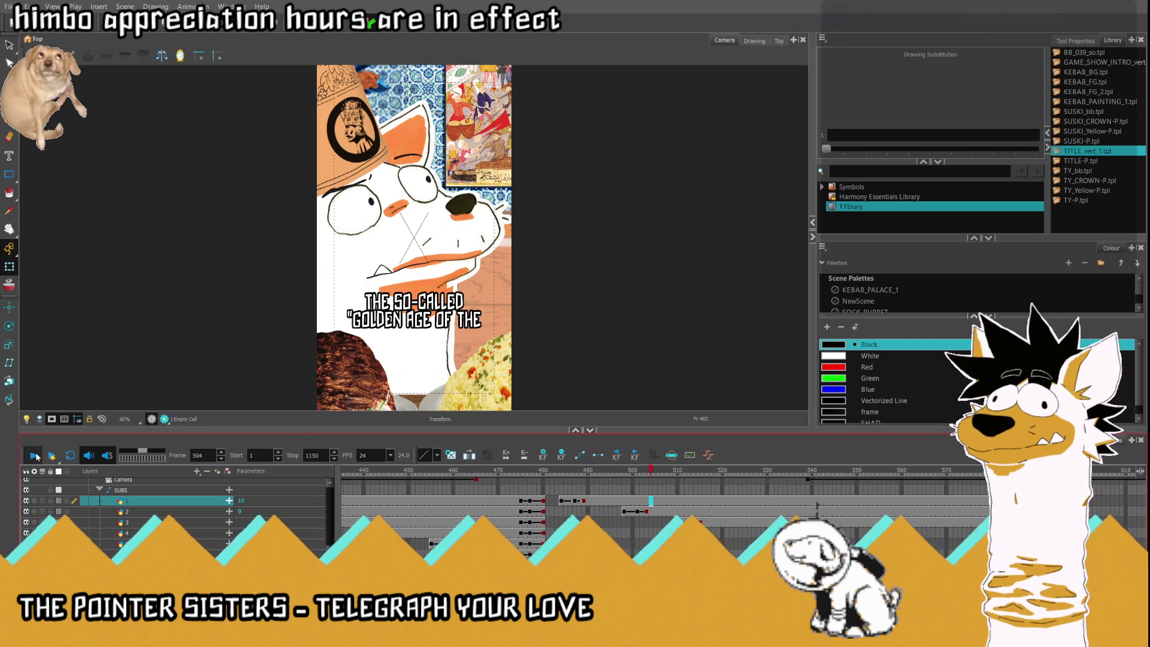
left_click(607, 511)
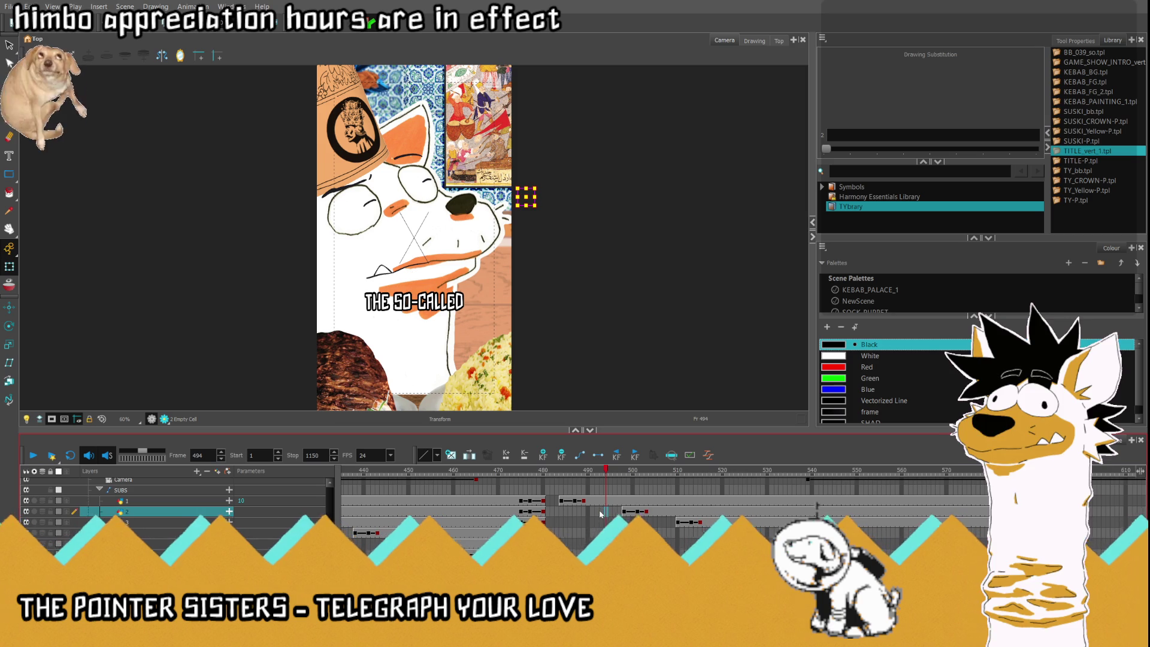
left_click(552, 511)
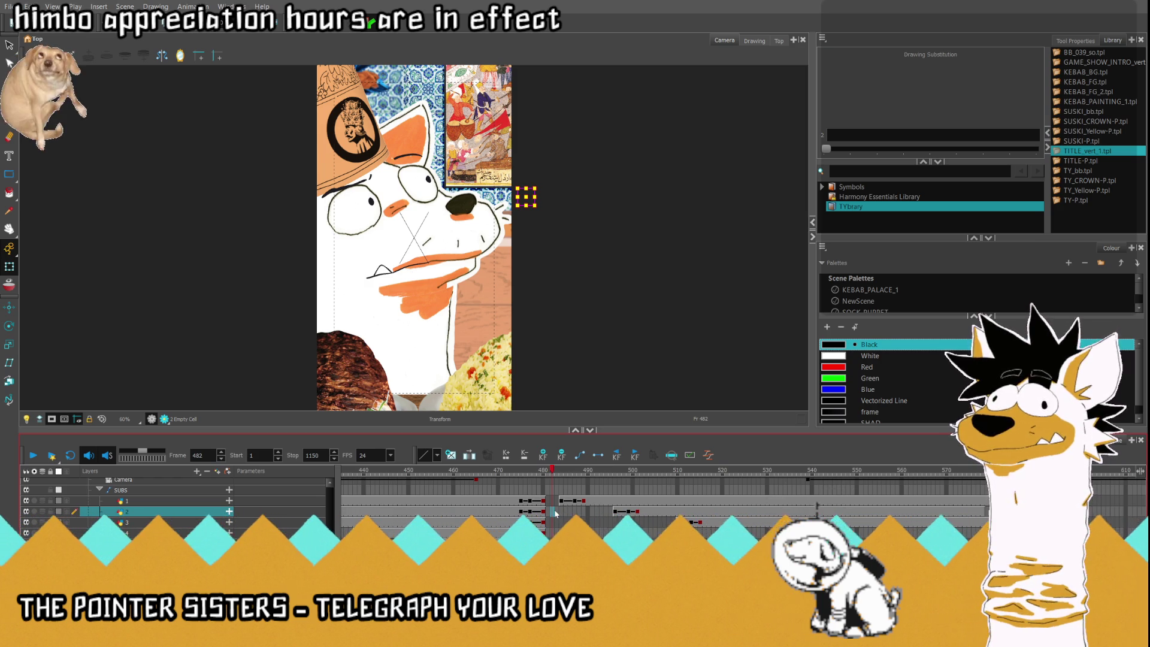
left_click(33, 456)
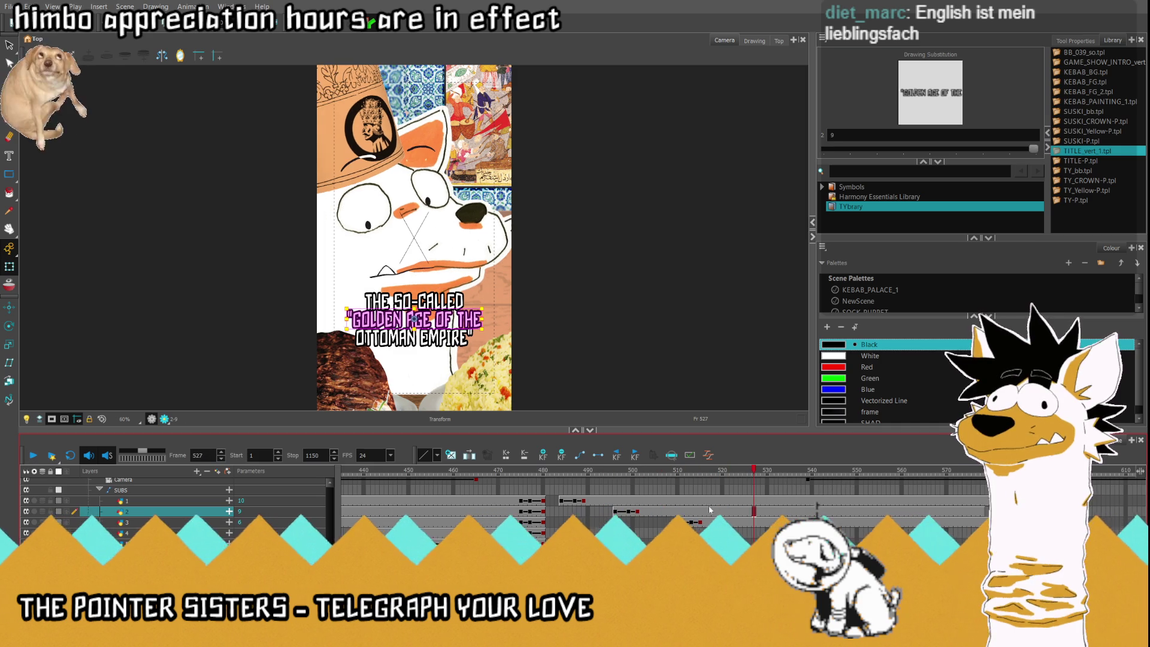
key("Return")
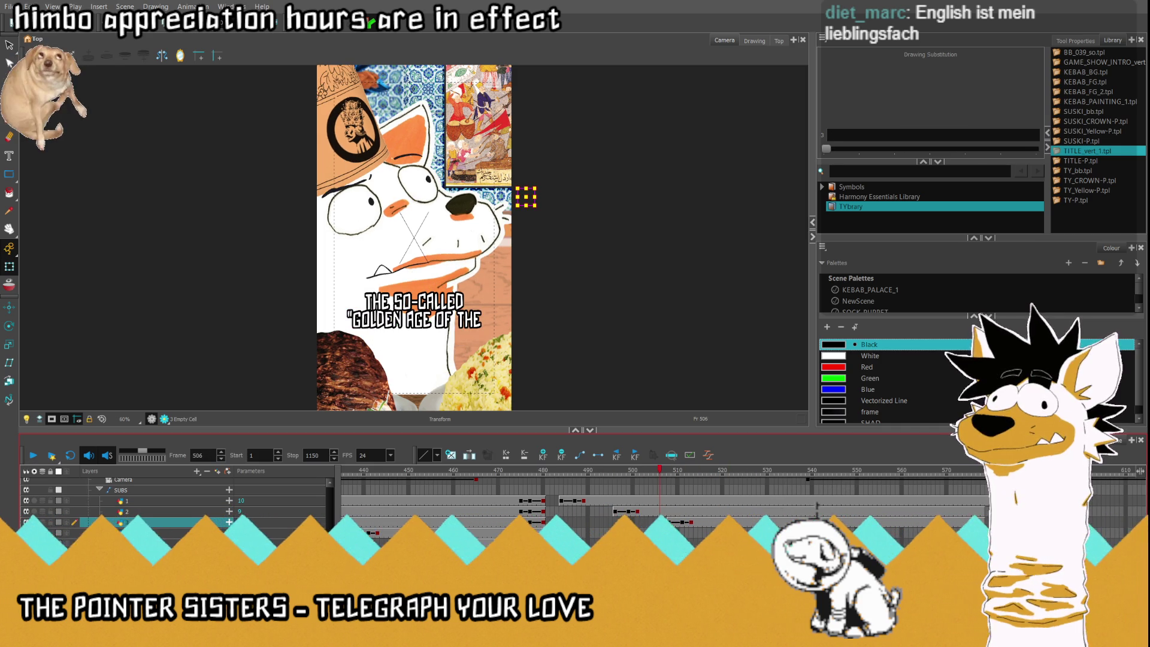
left_click(35, 456)
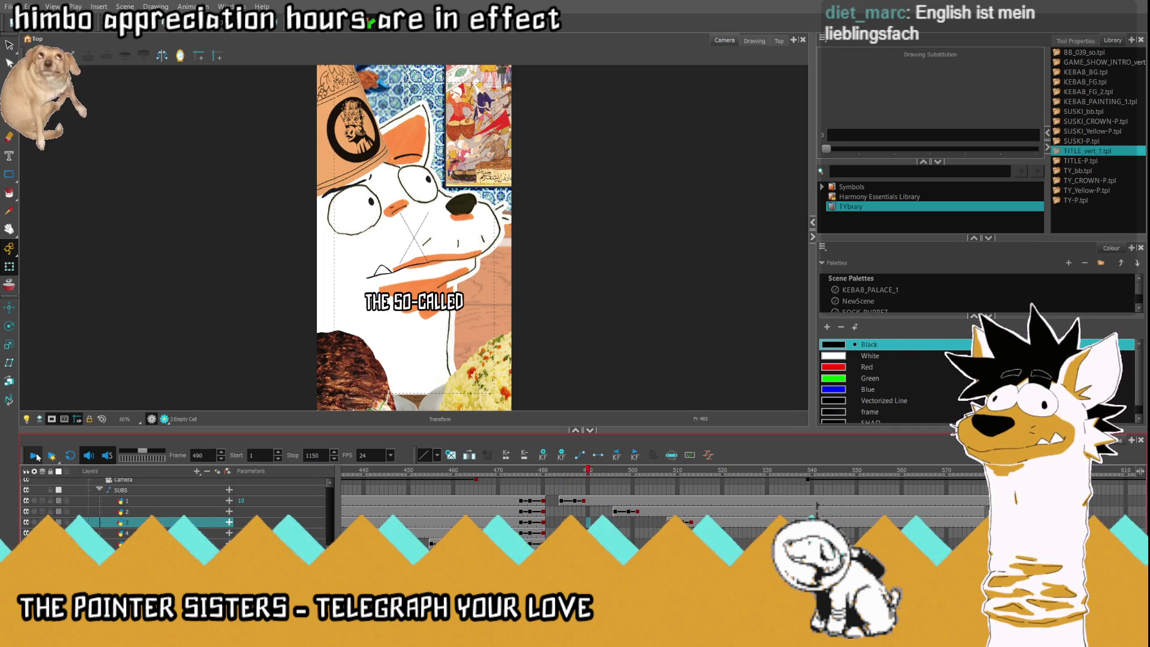
left_click(748, 476)
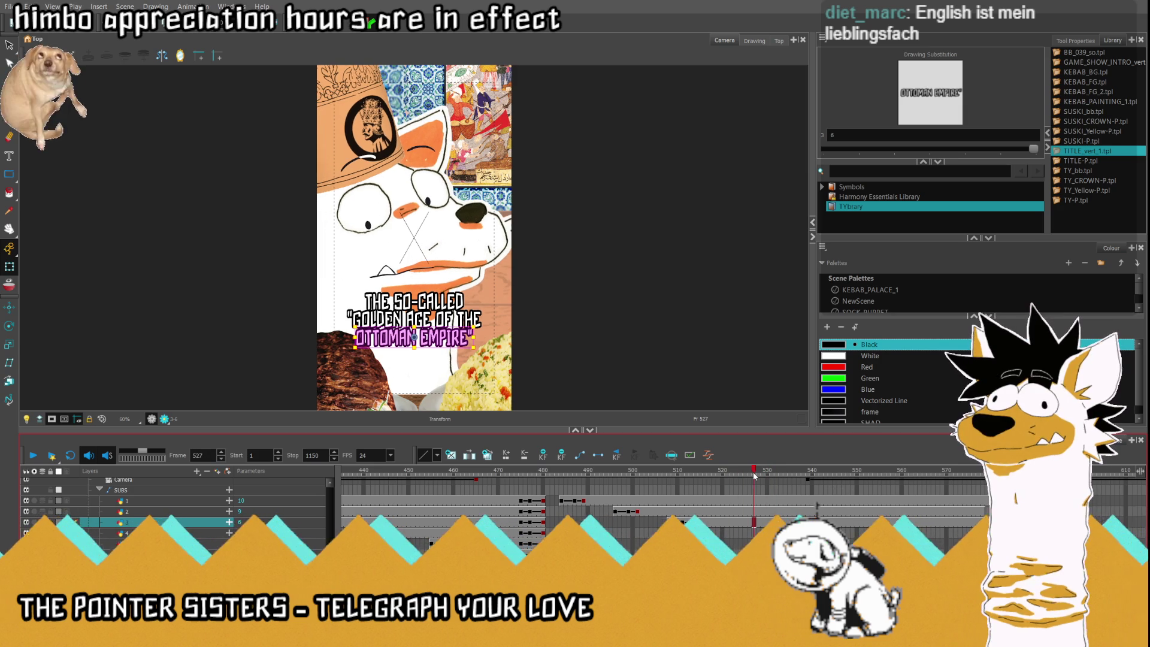
left_click_drag(563, 522, 755, 505)
left_click(754, 509)
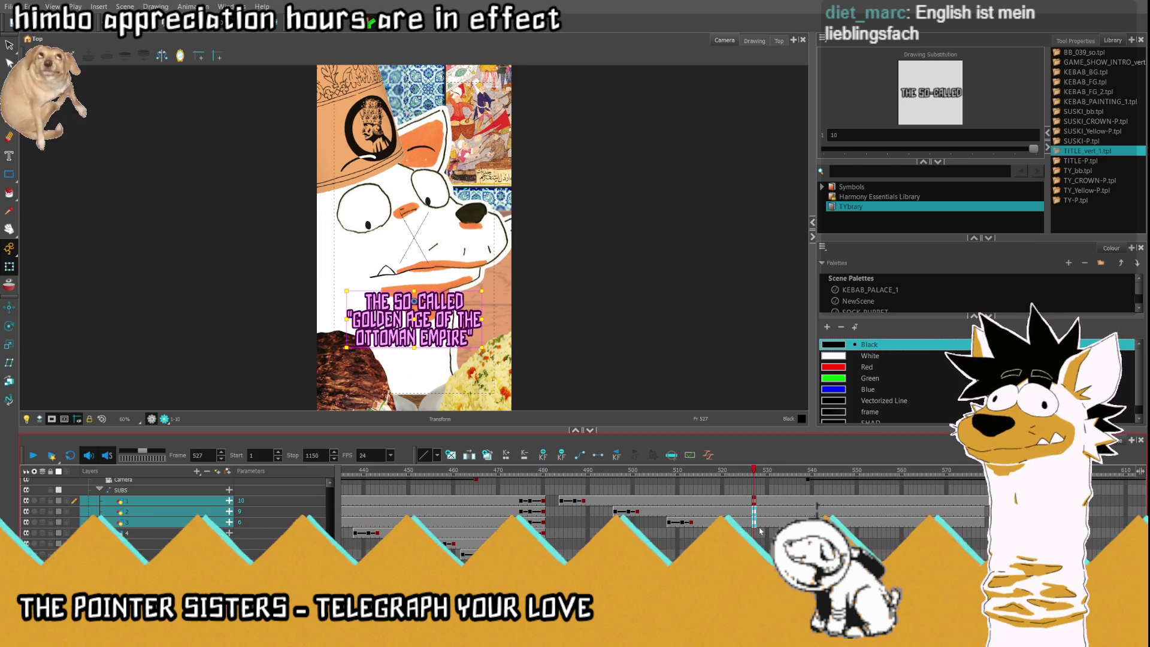
At frame 527, slide the three-line Ottoman Empire title left off the camera frame.
key("comma")
key("comma")
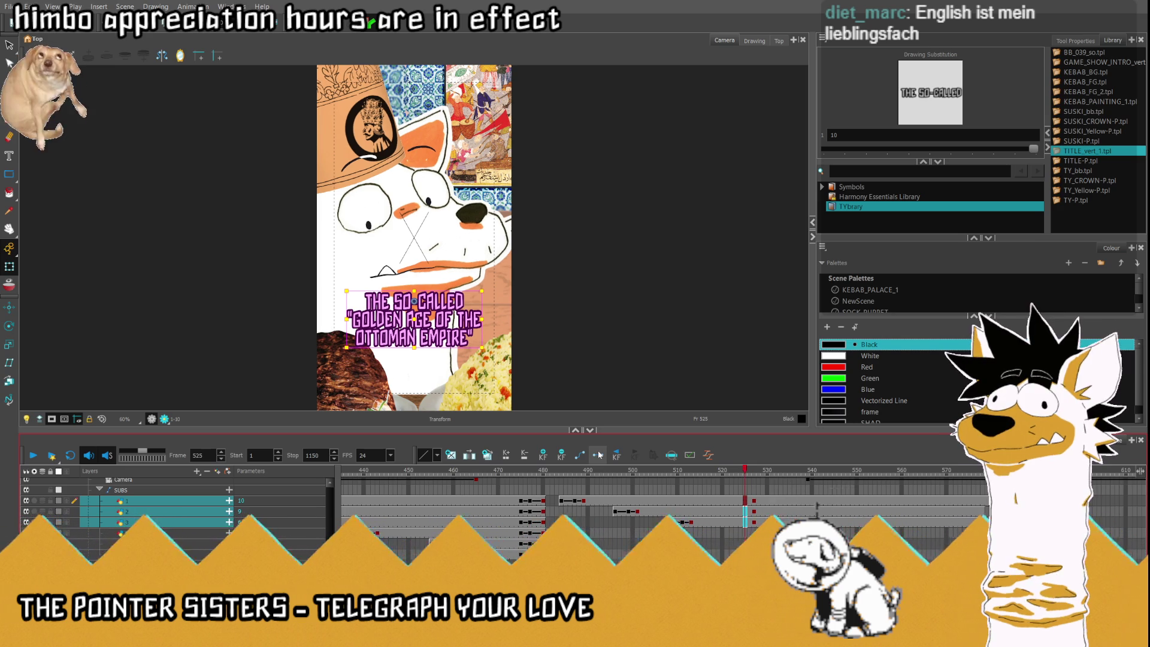
key("comma")
key("period")
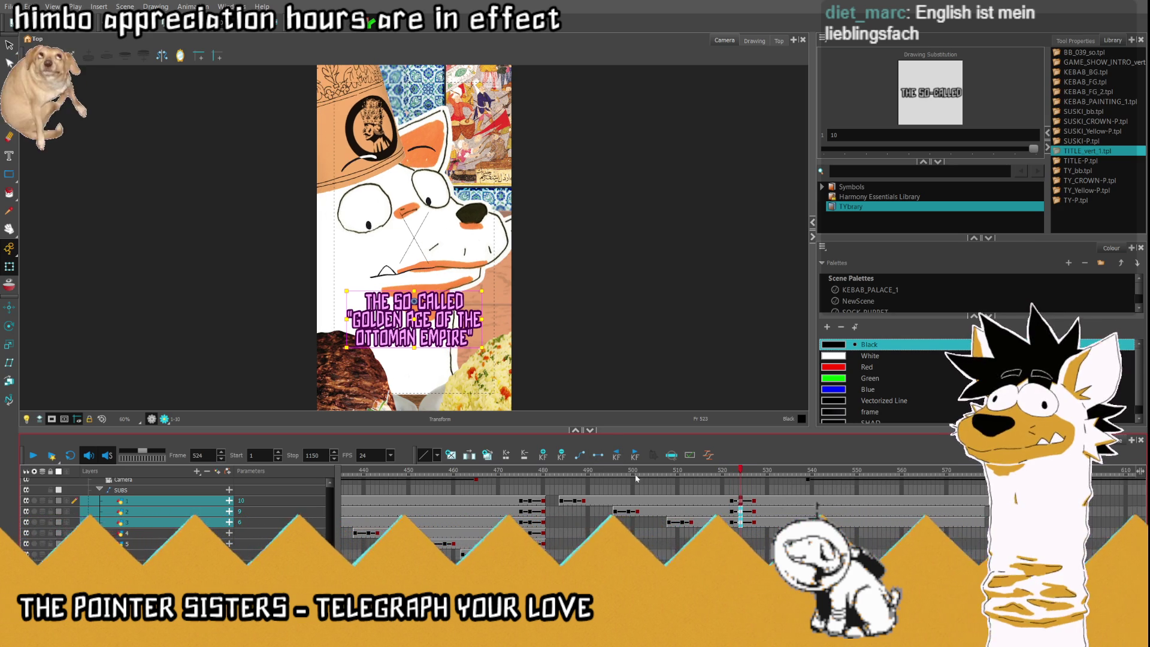
left_click_drag(429, 332, 431, 331)
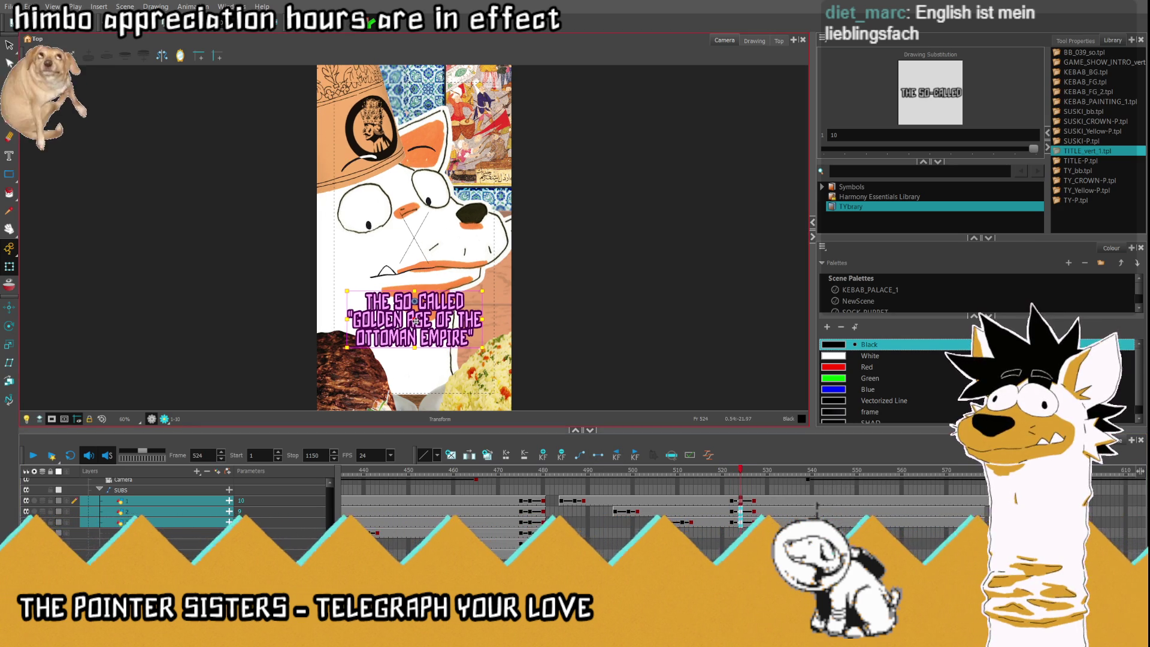
left_click(754, 473)
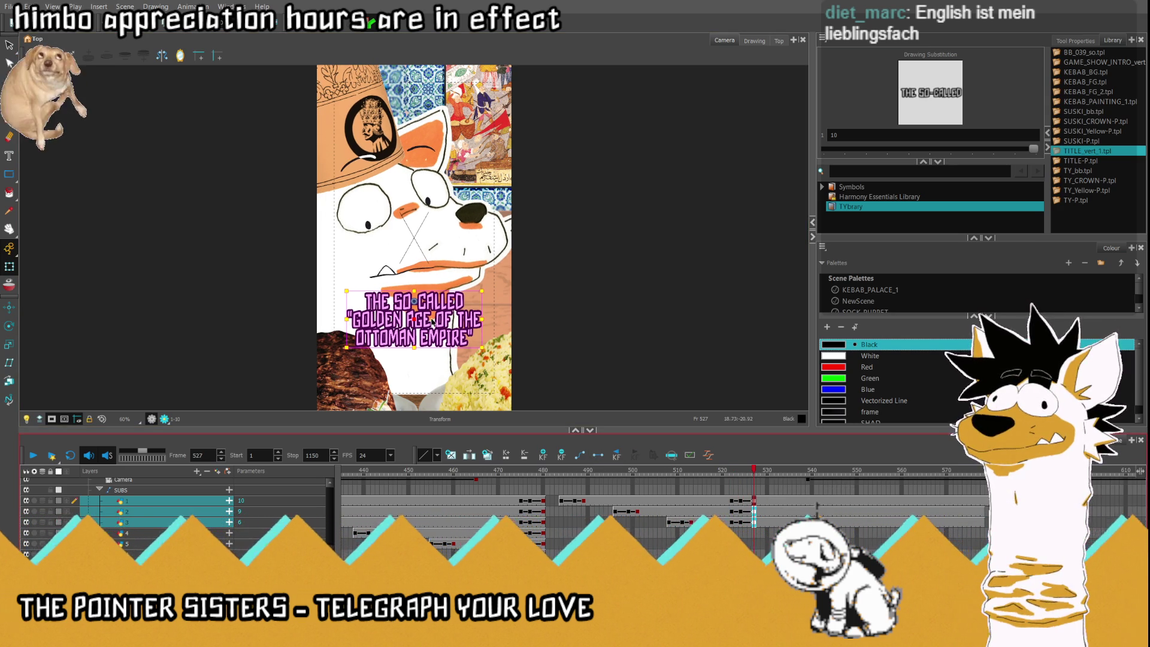
left_click_drag(415, 319, 255, 329)
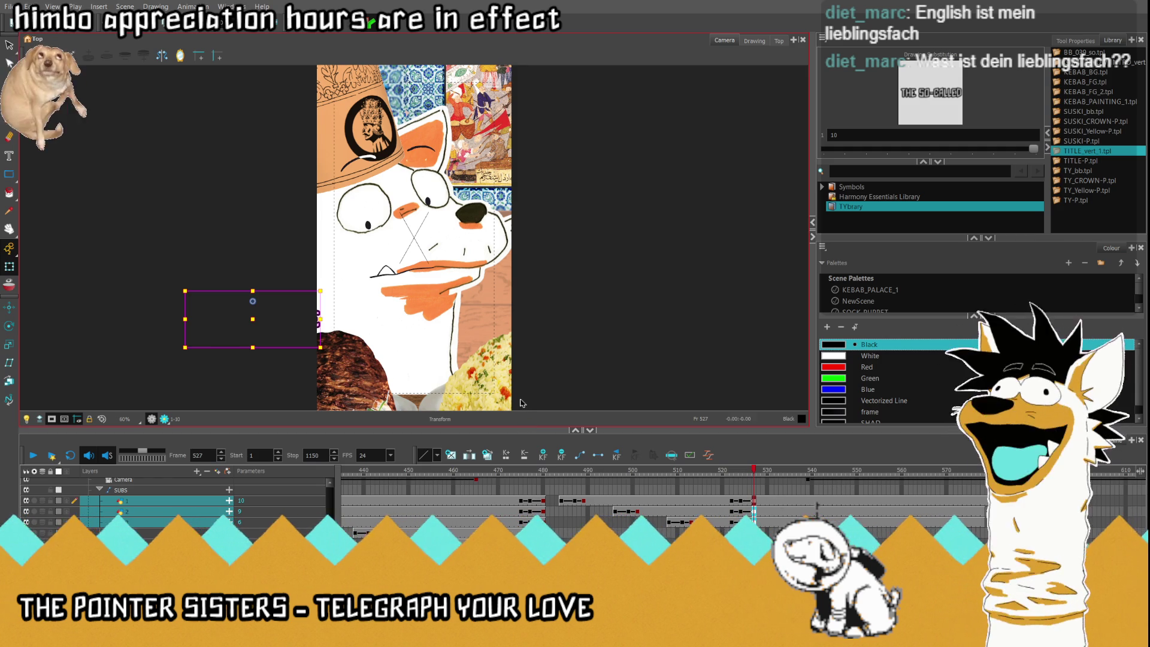
left_click(758, 501)
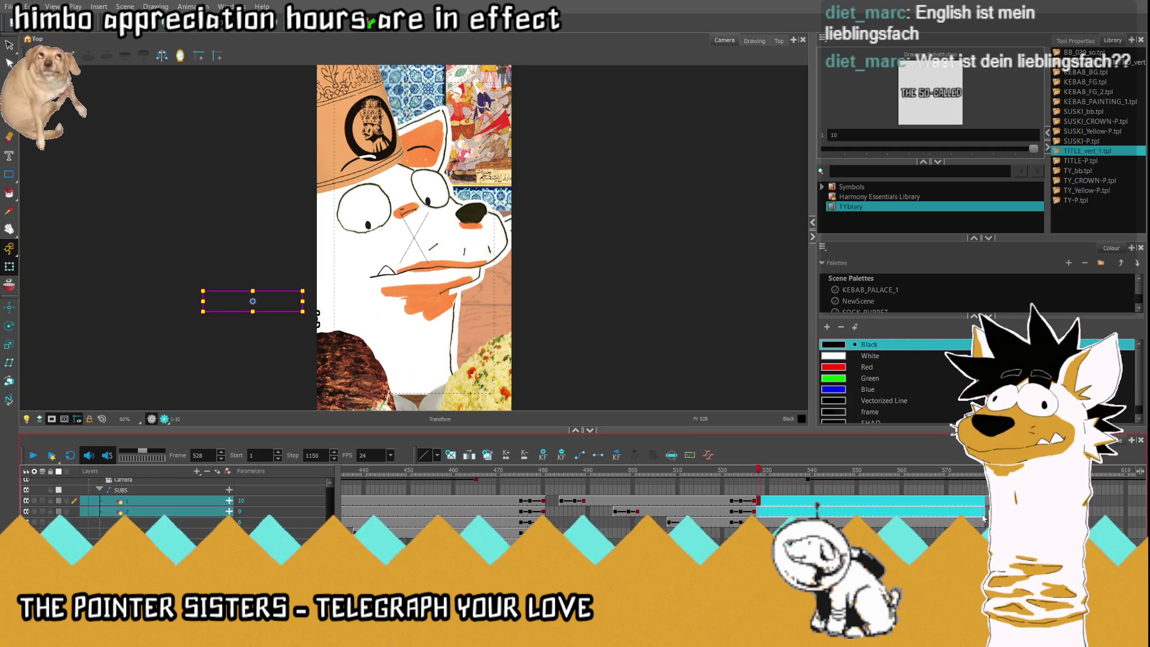
left_click_drag(758, 501, 1018, 522)
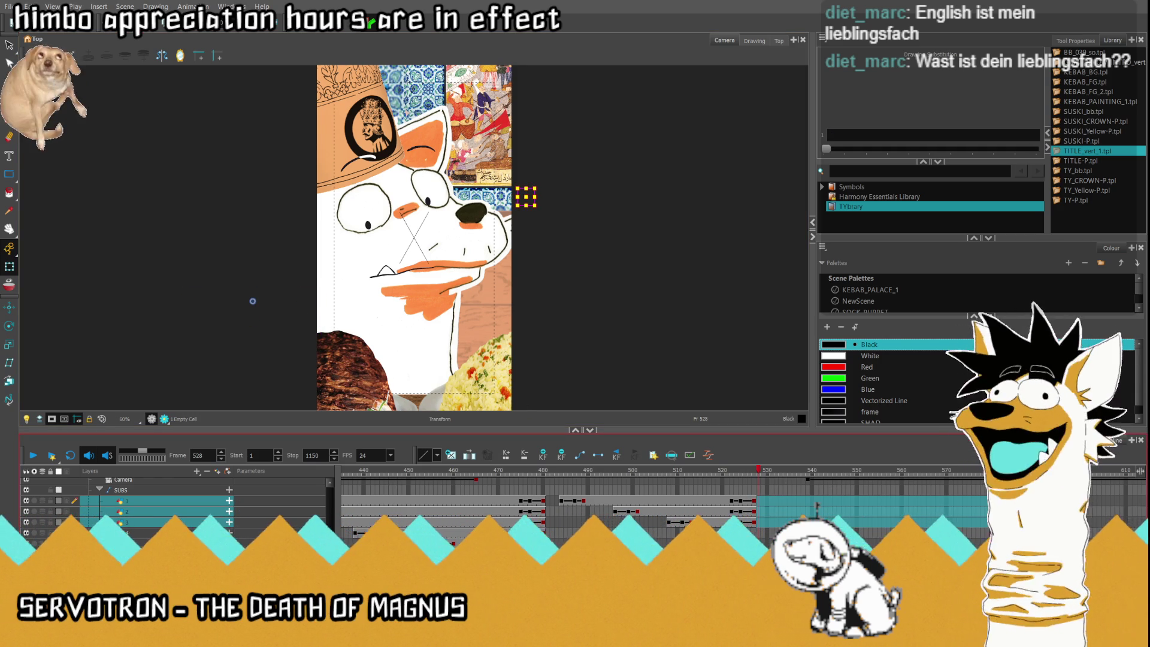
left_click(763, 501)
left_click(721, 495)
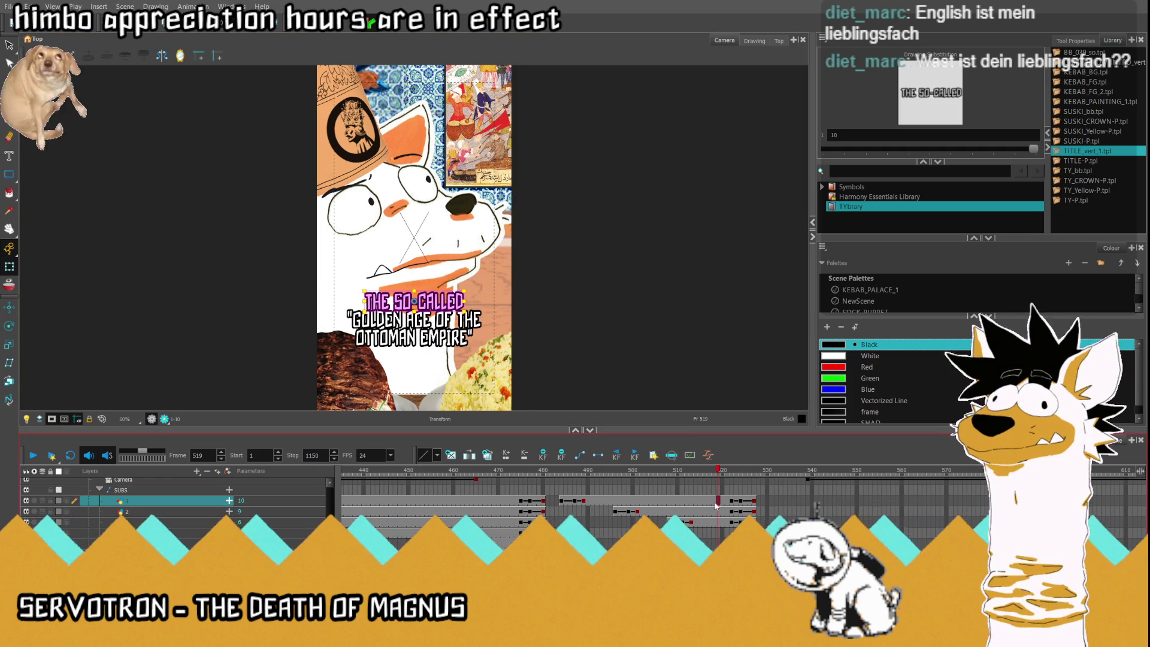
left_click(35, 457)
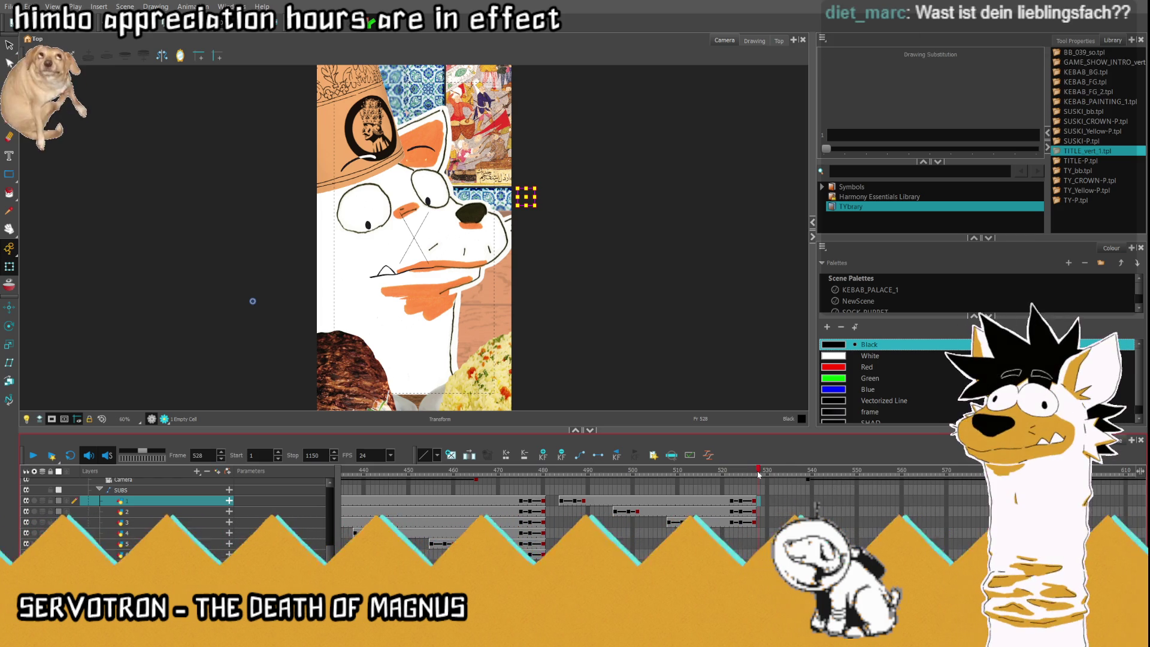
left_click(798, 478)
left_click_drag(798, 477, 753, 483)
left_click(709, 505)
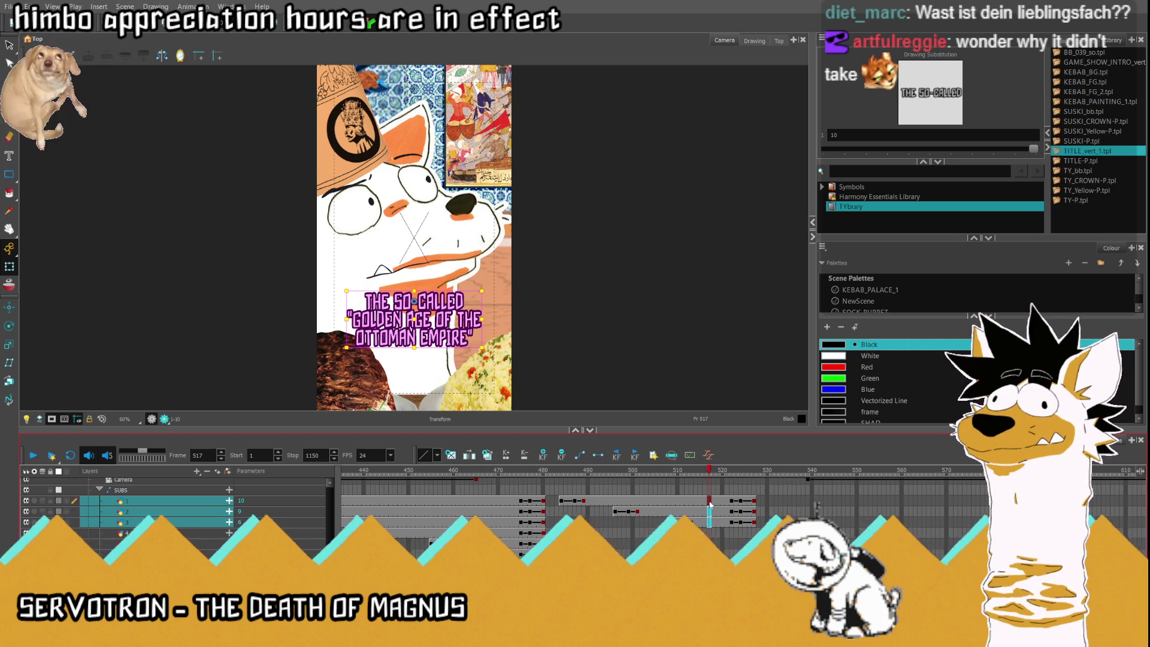
Remove a frame at 517 on layers 1–3, then check frames 519 and 526.
key("Delete")
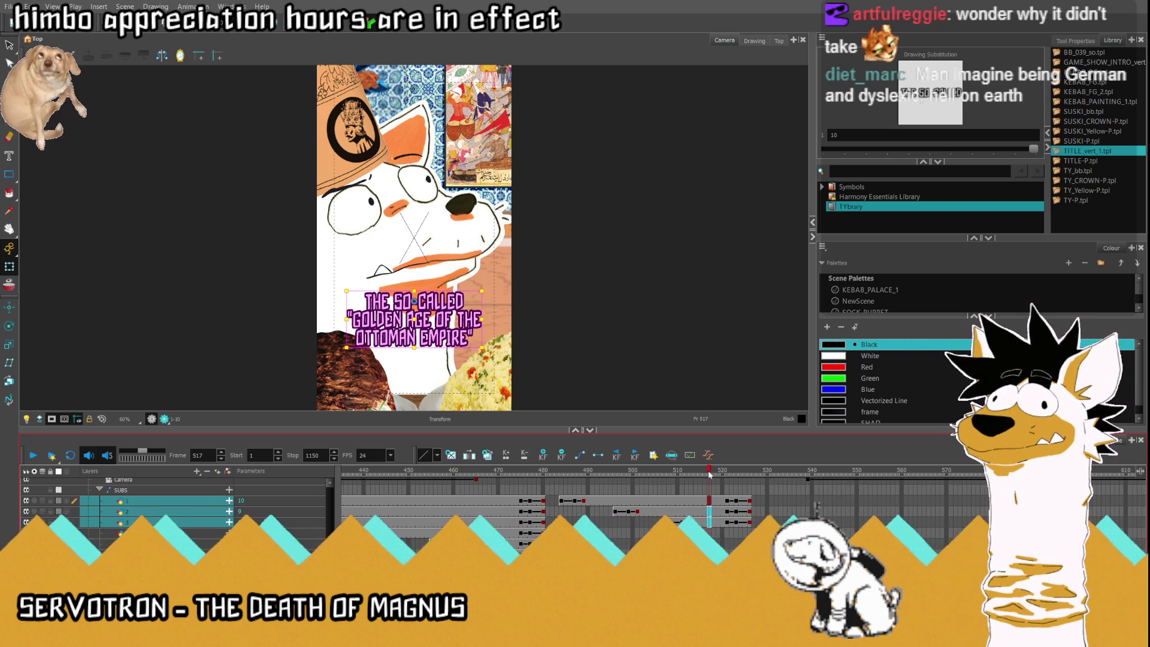
mouse_move(709, 474)
left_mouse_down()
mouse_move(732, 475)
mouse_move(756, 499)
left_mouse_up()
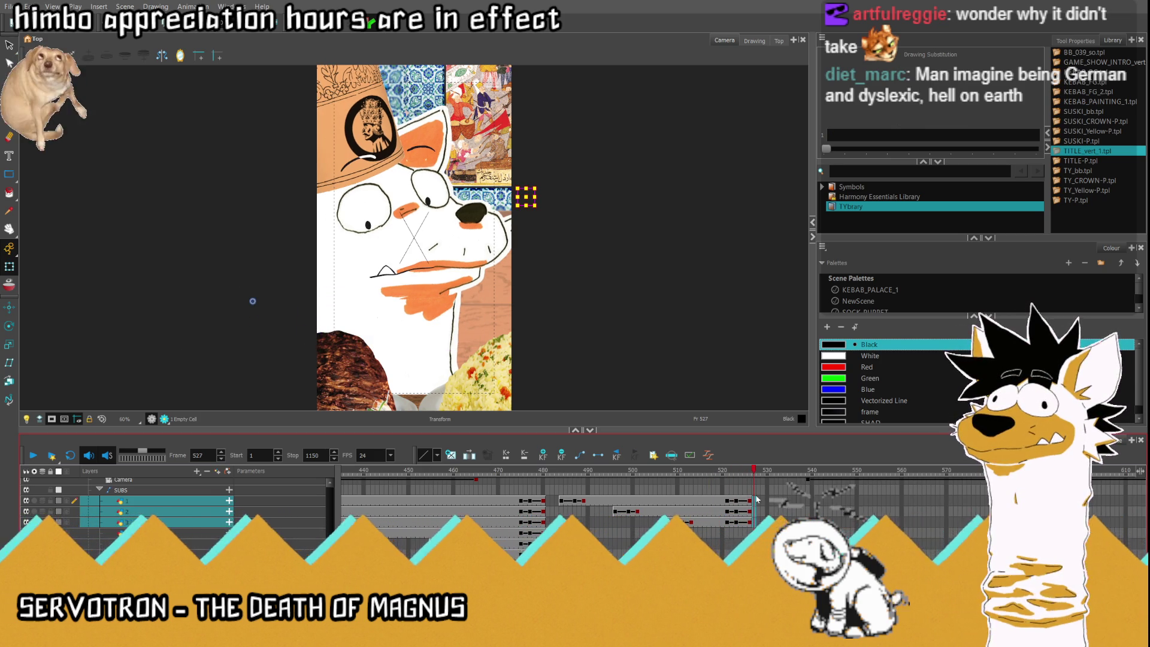
left_click(719, 501)
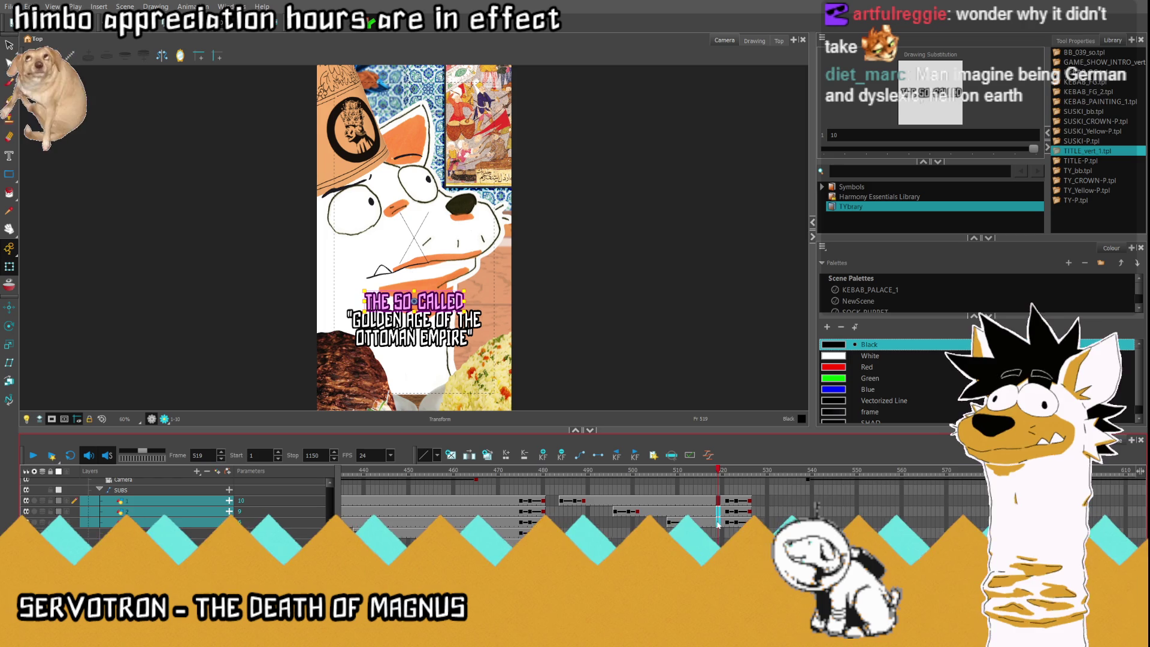
left_click(751, 502)
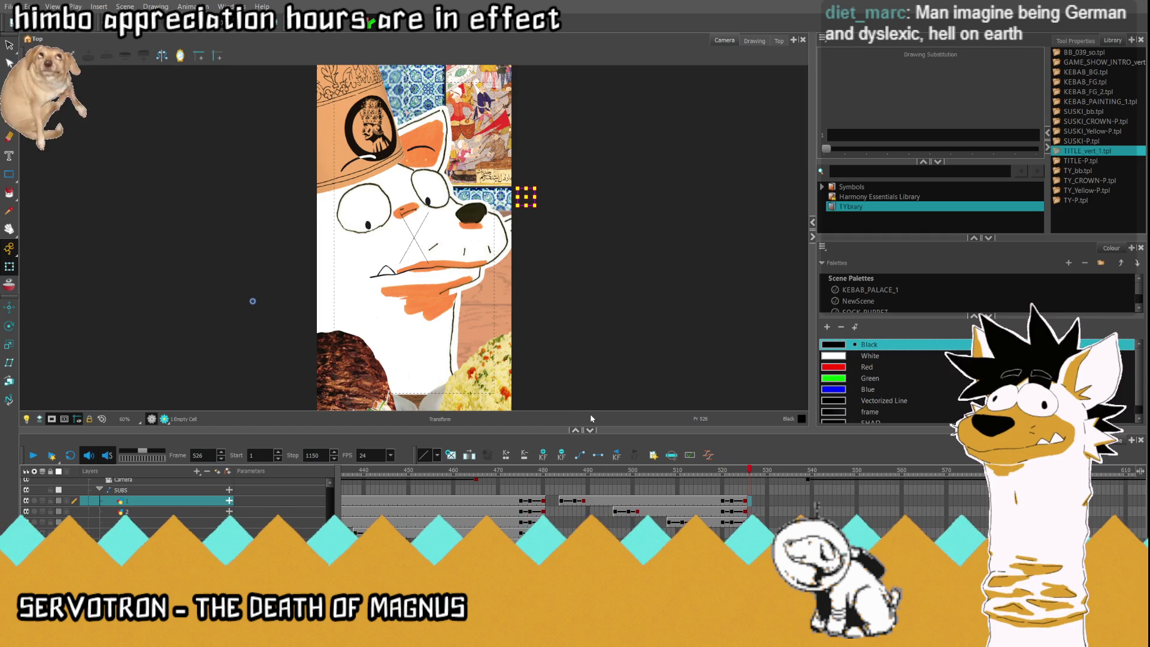
Expose drawing 11 (WAS NOT, AND COULD) on layer 1 at frame 526 with Position X 0.
key("minus")
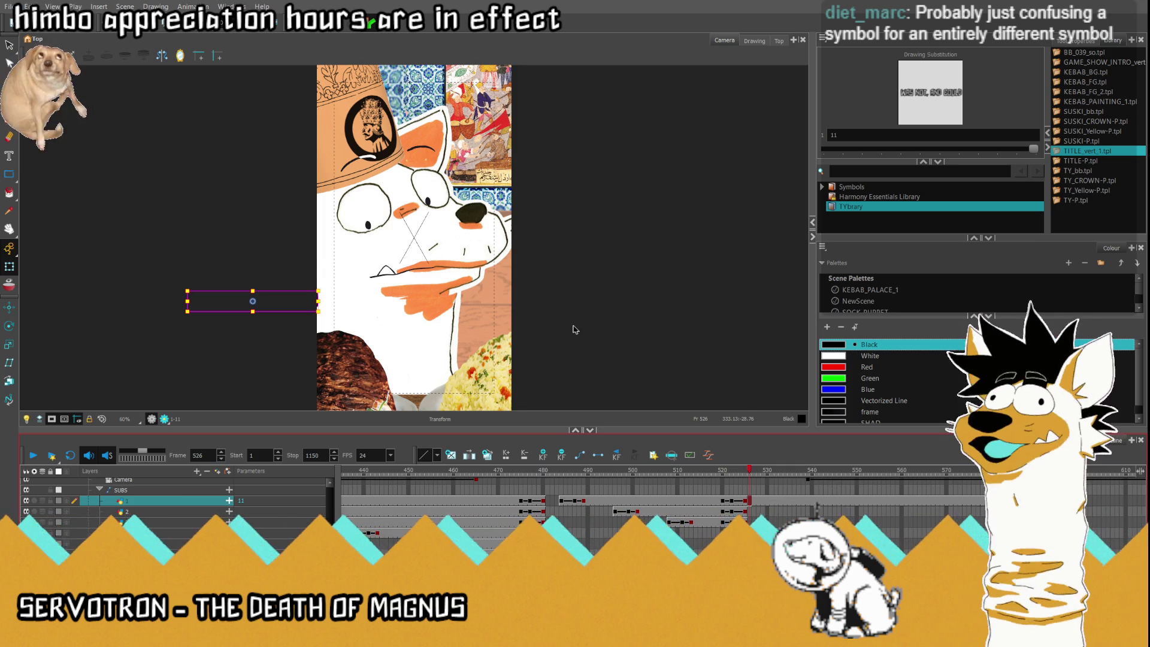
left_click(229, 500)
double_click(247, 522)
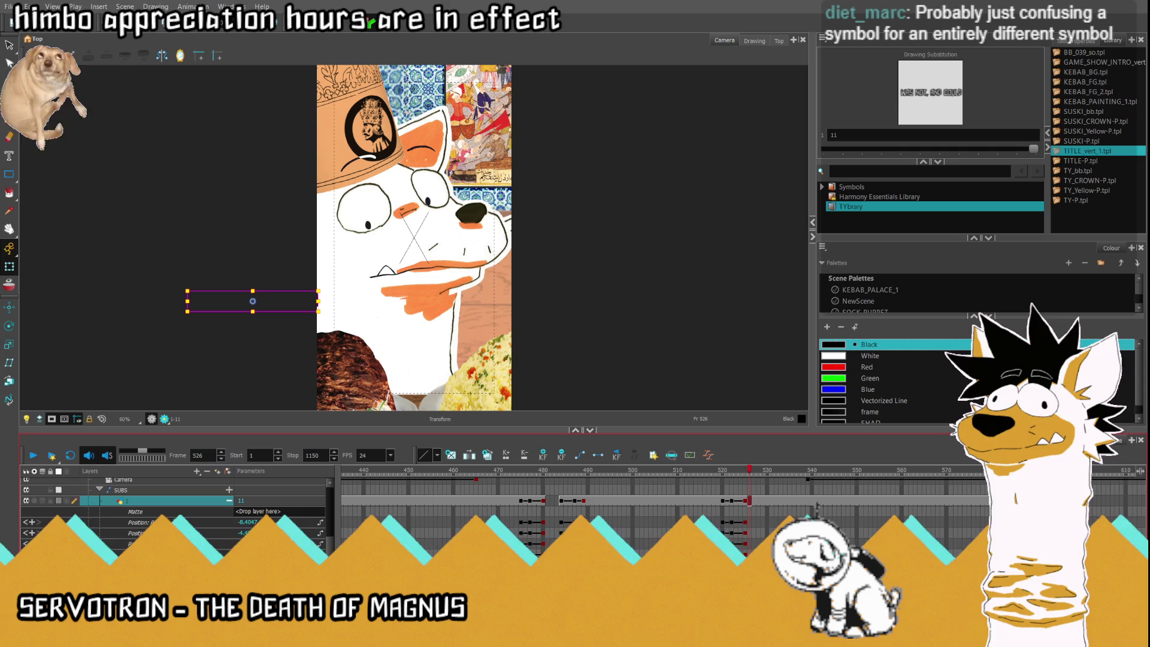
type("0")
key("Return")
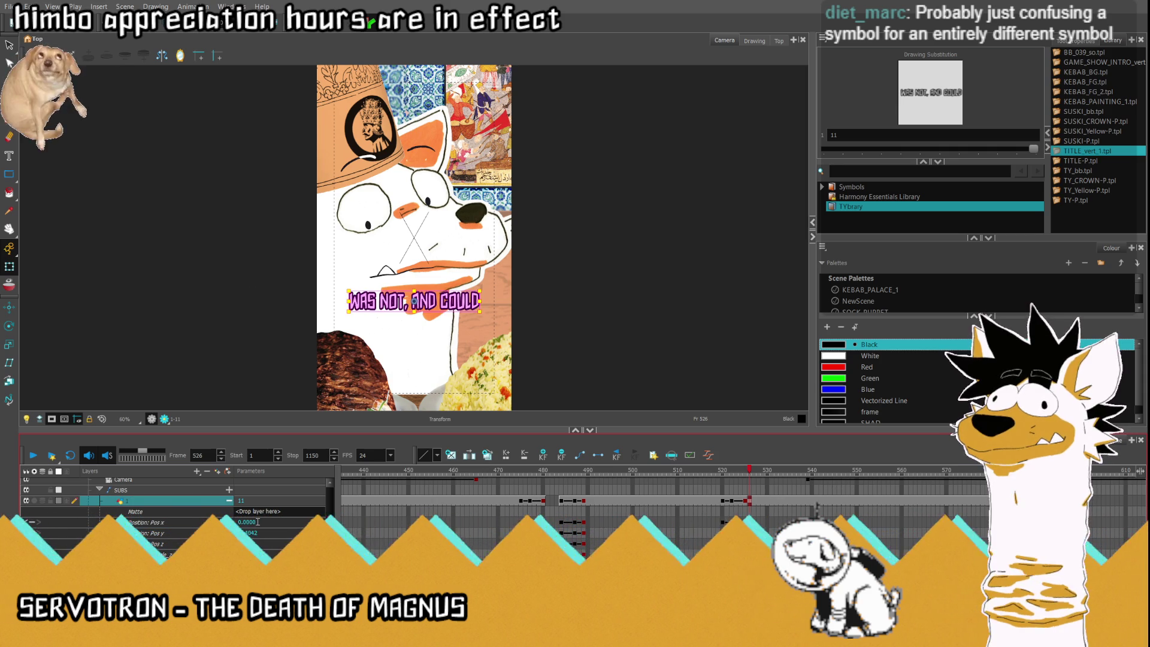
left_click(229, 500)
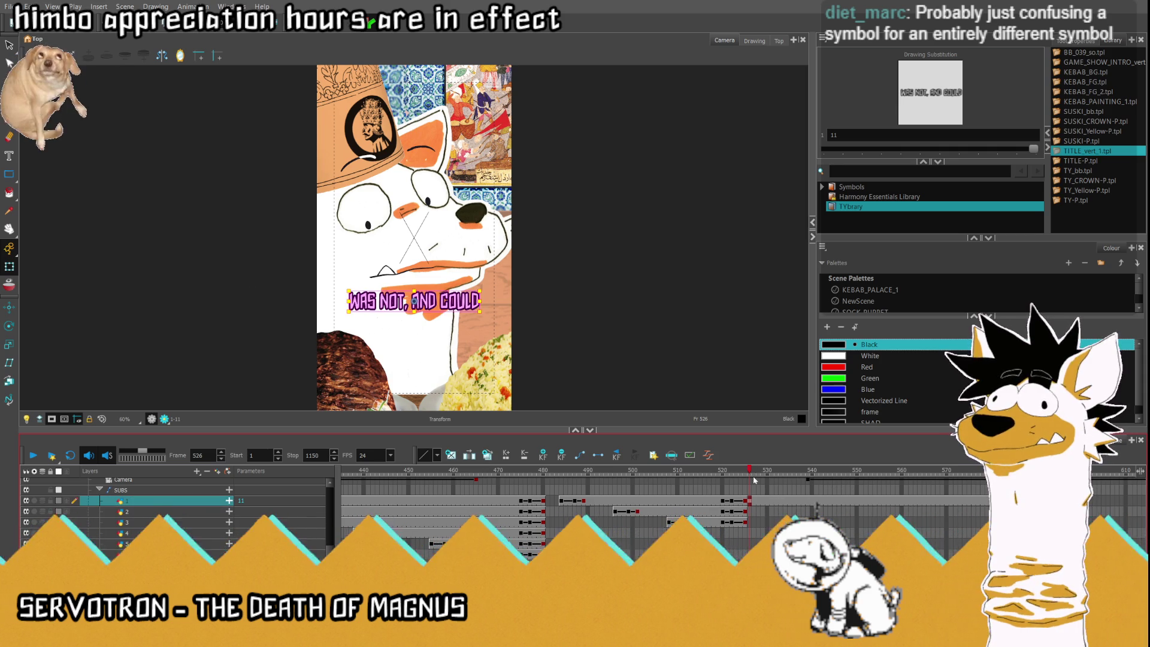
Move to frame 541 and select layer 2's cell there.
left_click(787, 476)
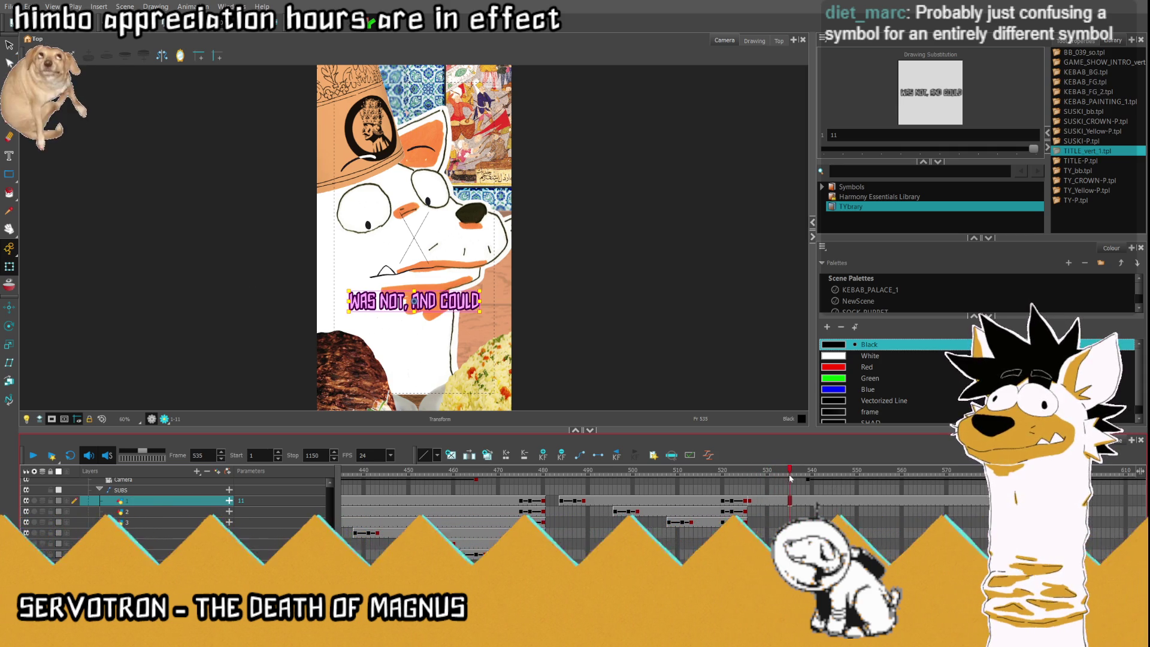
left_click(808, 475)
left_click(816, 475)
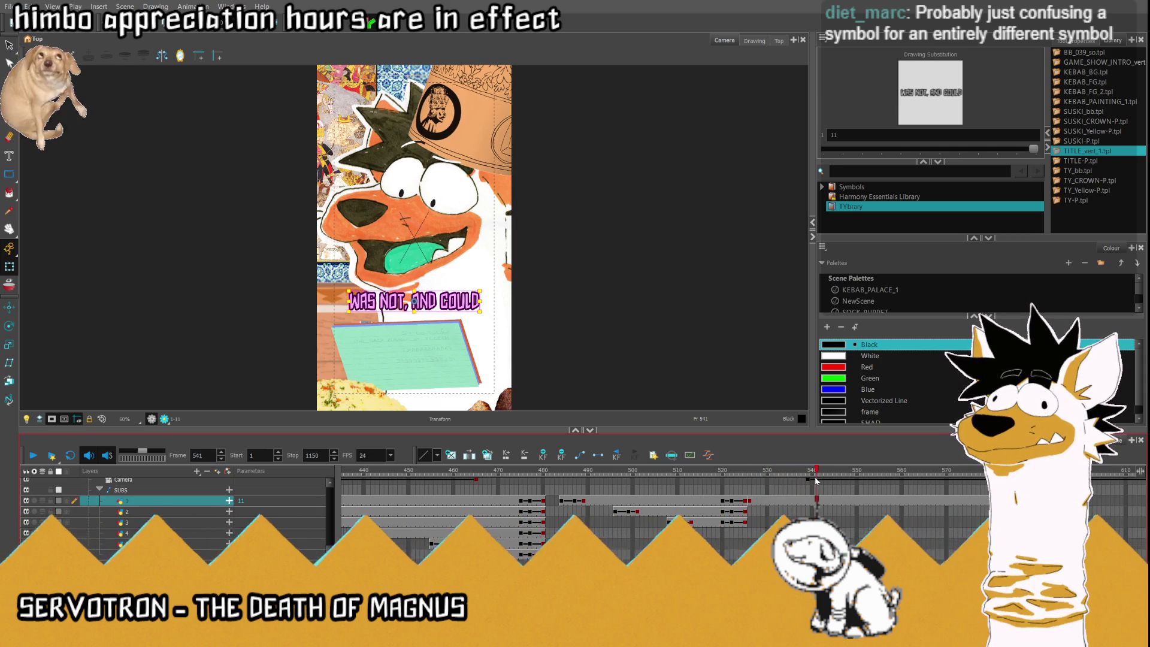
left_click(150, 512)
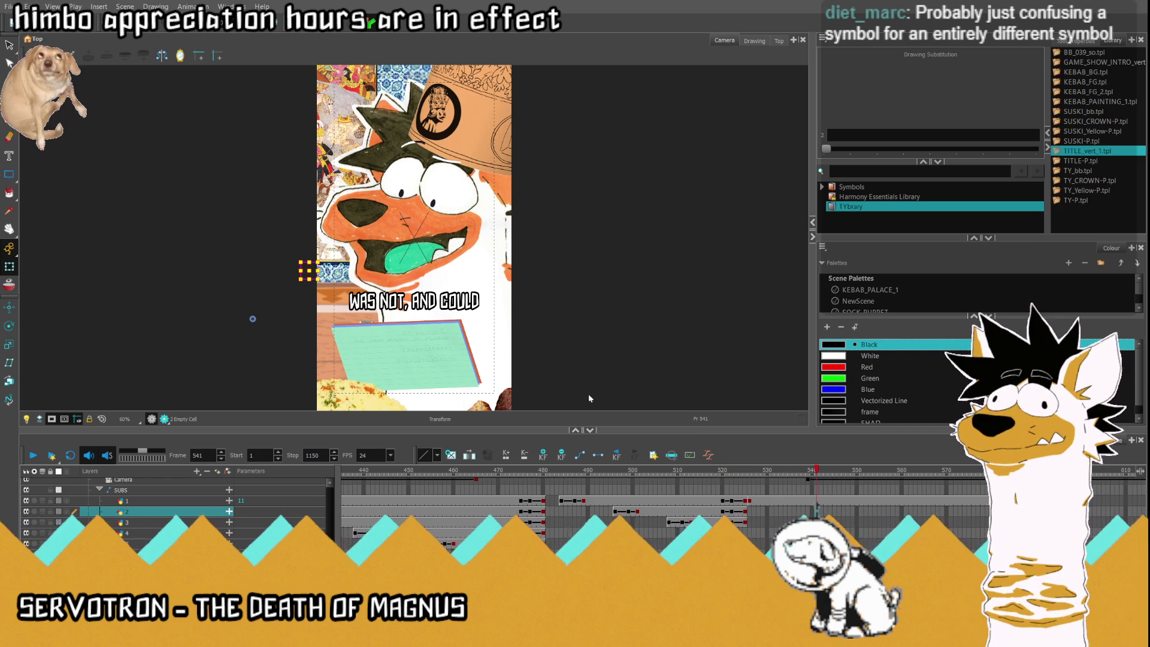
Expose drawing 10 (NOT HAVE BEEN) on layer 2 at frame 541, centred at X 0.
type("10")
key("Return")
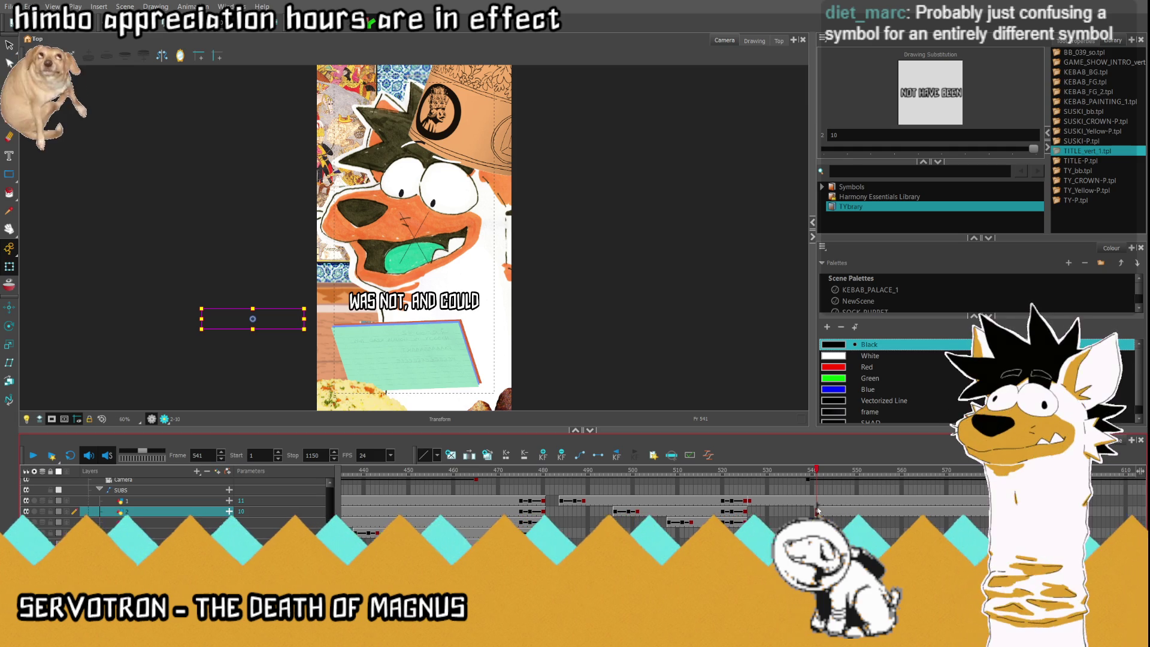
left_click_drag(816, 473, 820, 474)
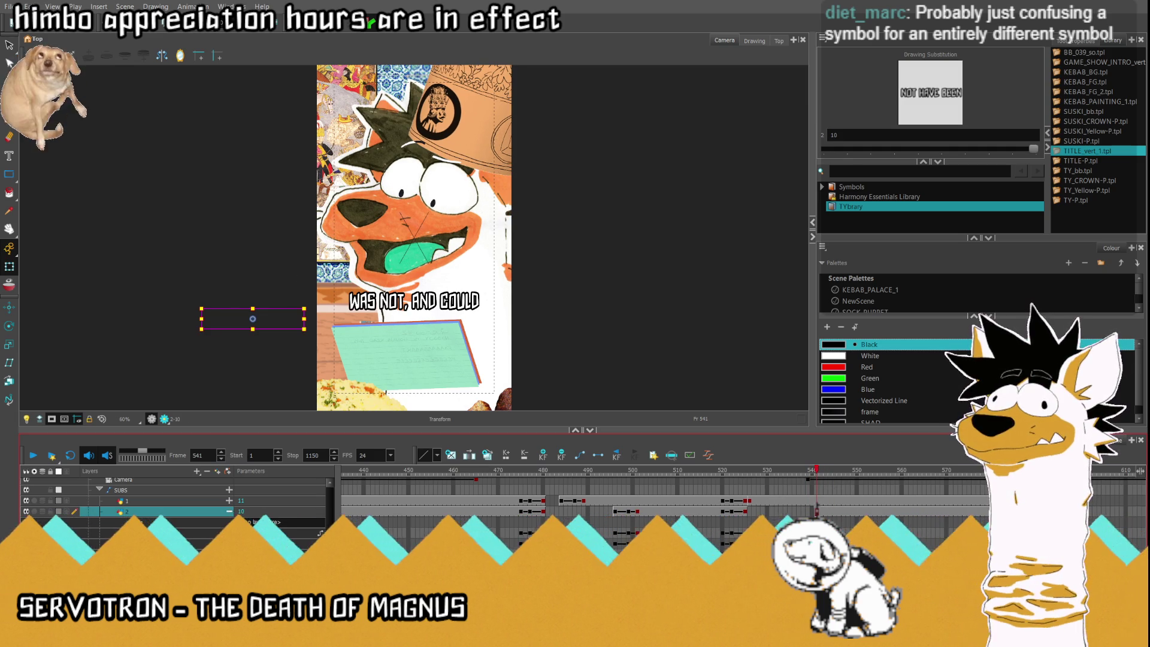
key("Return")
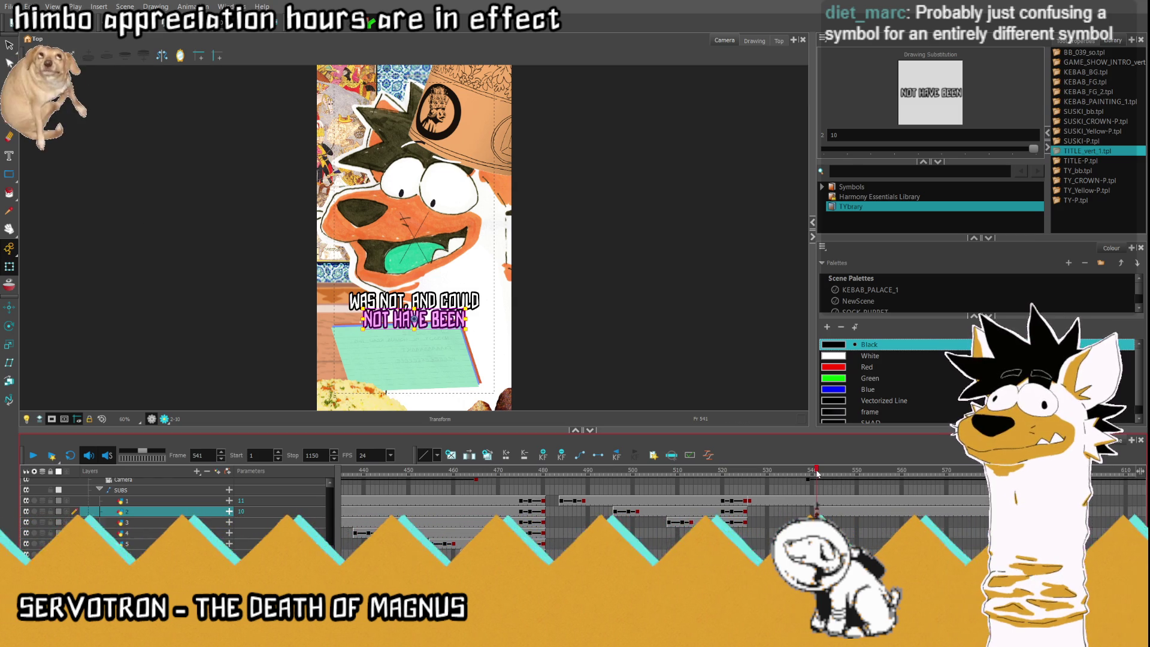
left_click_drag(824, 474, 840, 474)
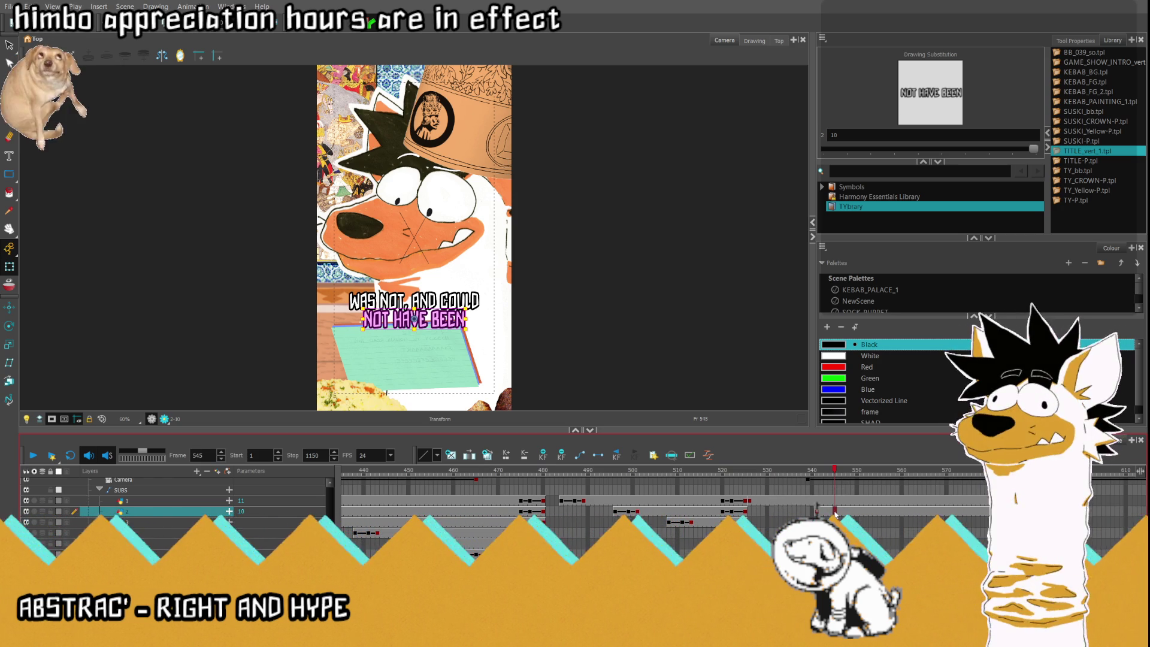
left_click_drag(832, 474, 838, 475)
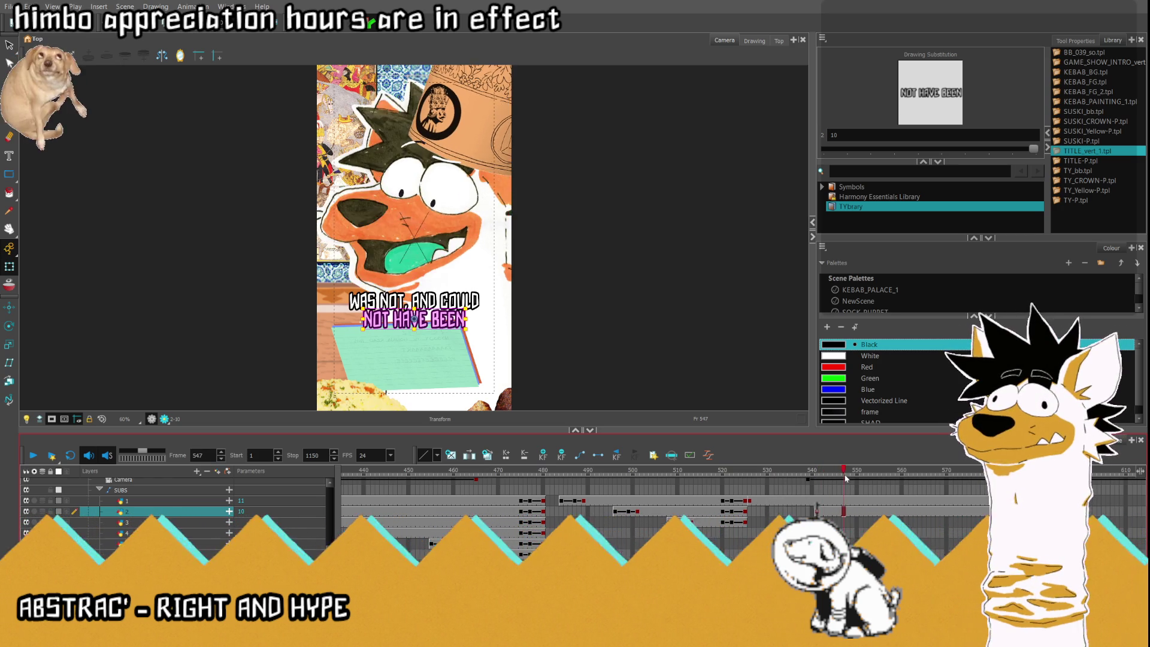
Select layer 3's empty cell at frame 549 and paste in ACHIEVED BY.
left_click(853, 522)
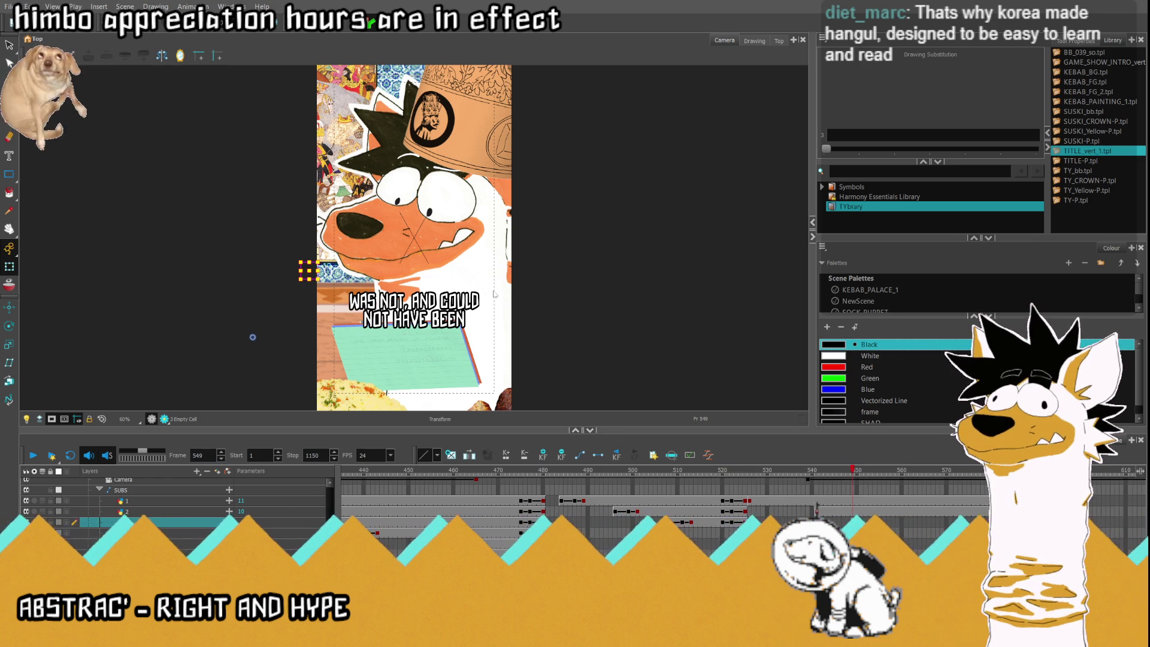
left_click(854, 522)
key("ctrl+v")
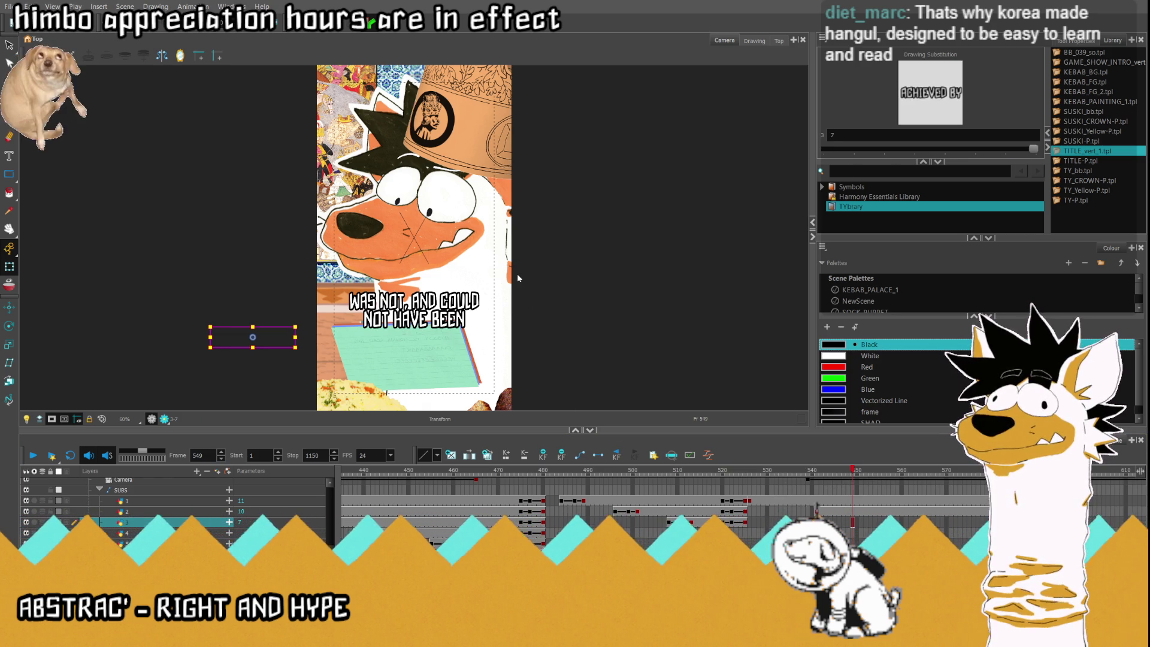
Show drawing 7 (ACHIEVED BY) on the third SUBS layer at 549, then advance to frame 558.
left_click(836, 447)
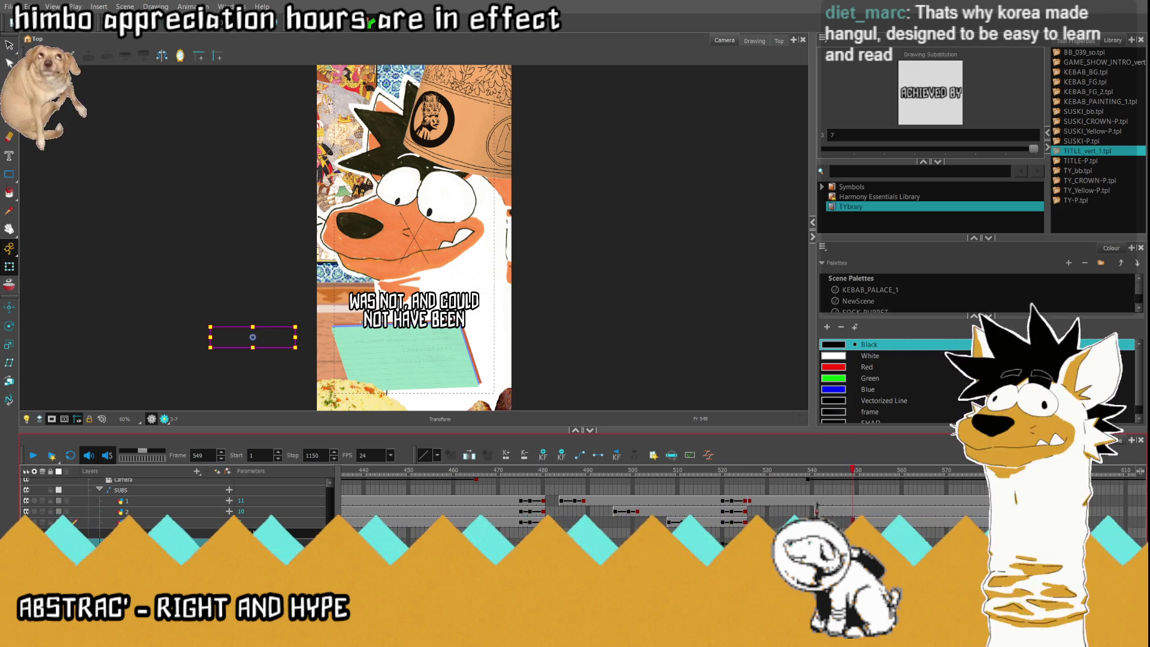
key("ctrl+z")
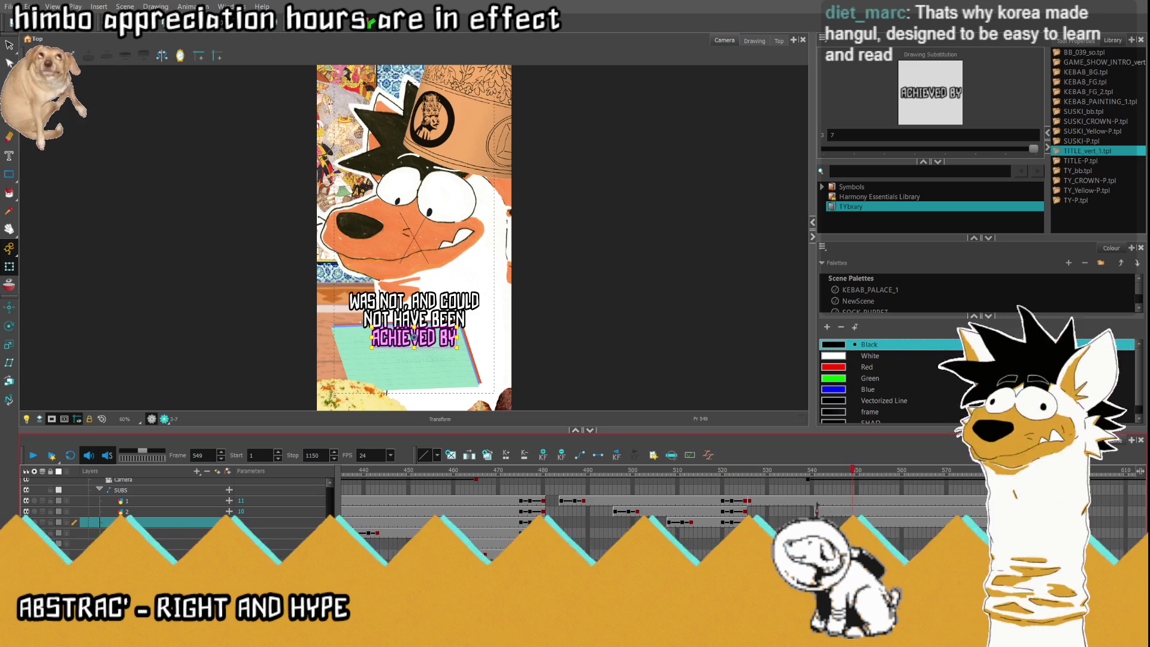
key("Down")
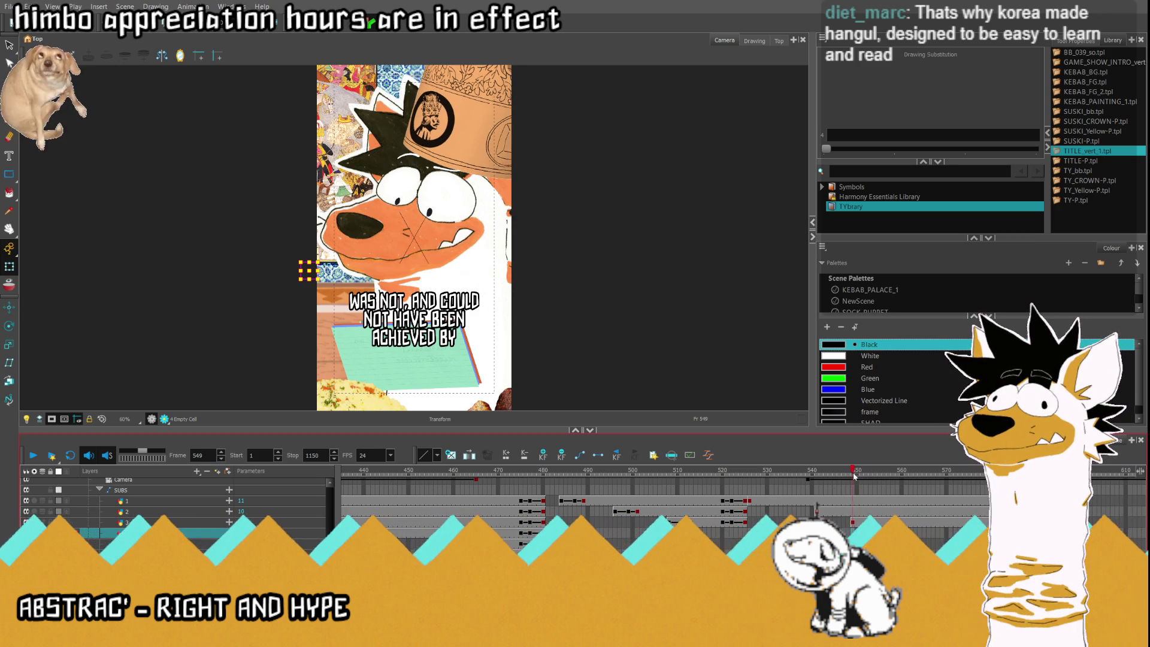
left_click_drag(862, 477, 896, 477)
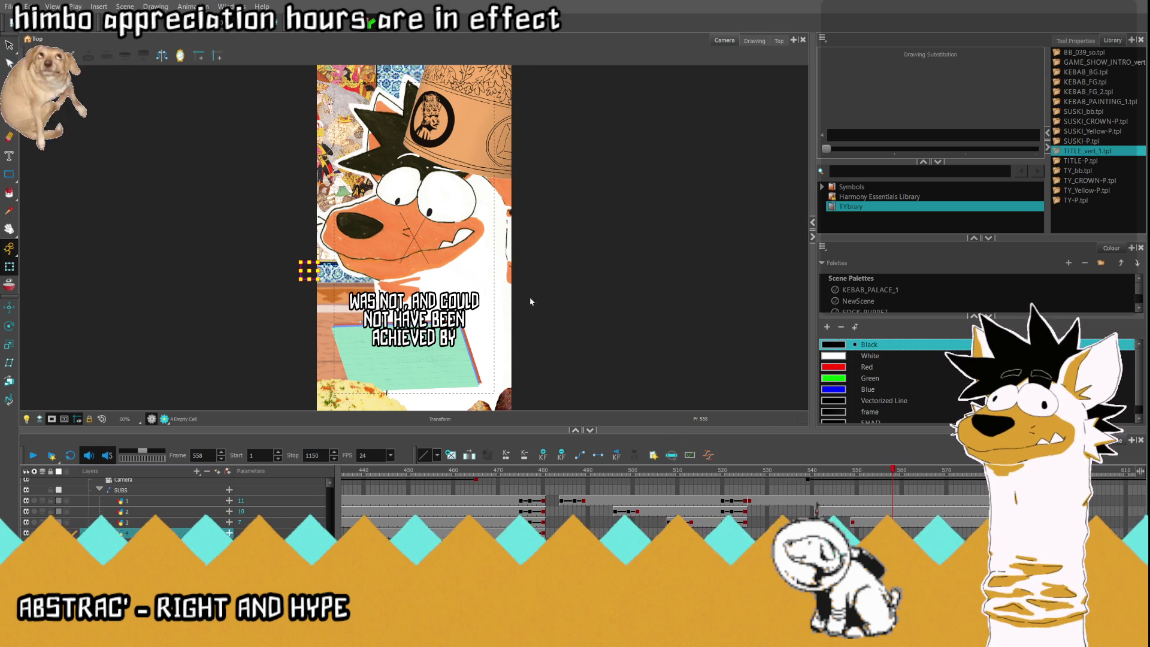
Expose drawing 5 (SULEIMAN ALONE) on layer 4 at frame 558.
key("minus")
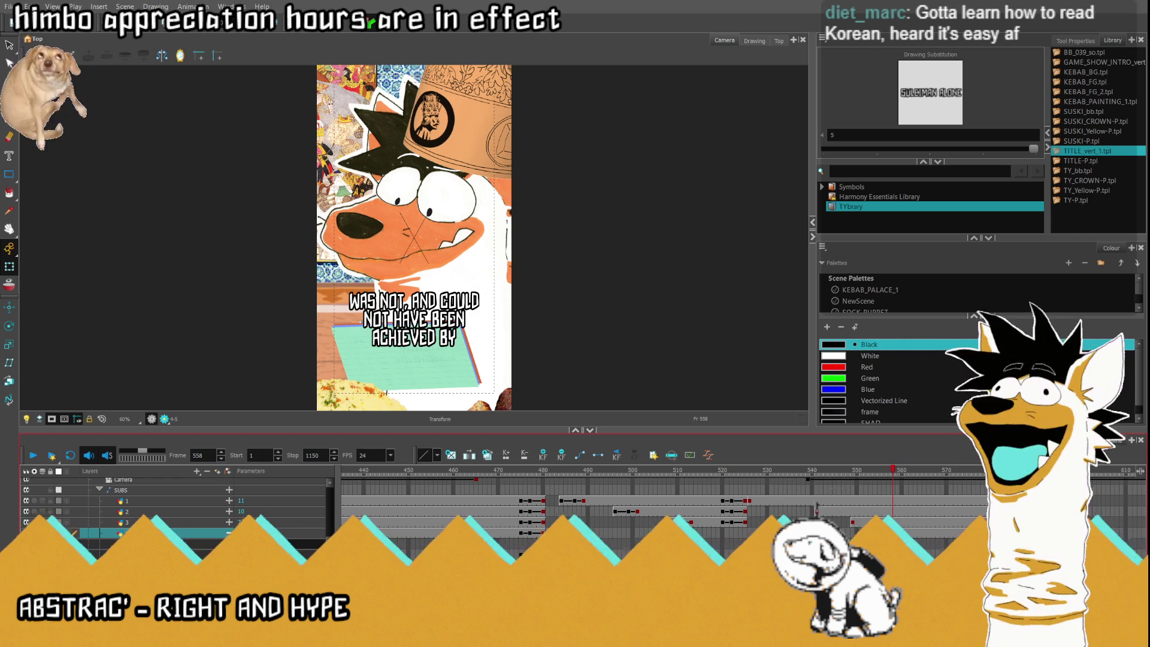
scroll(449, 339, "down", 3)
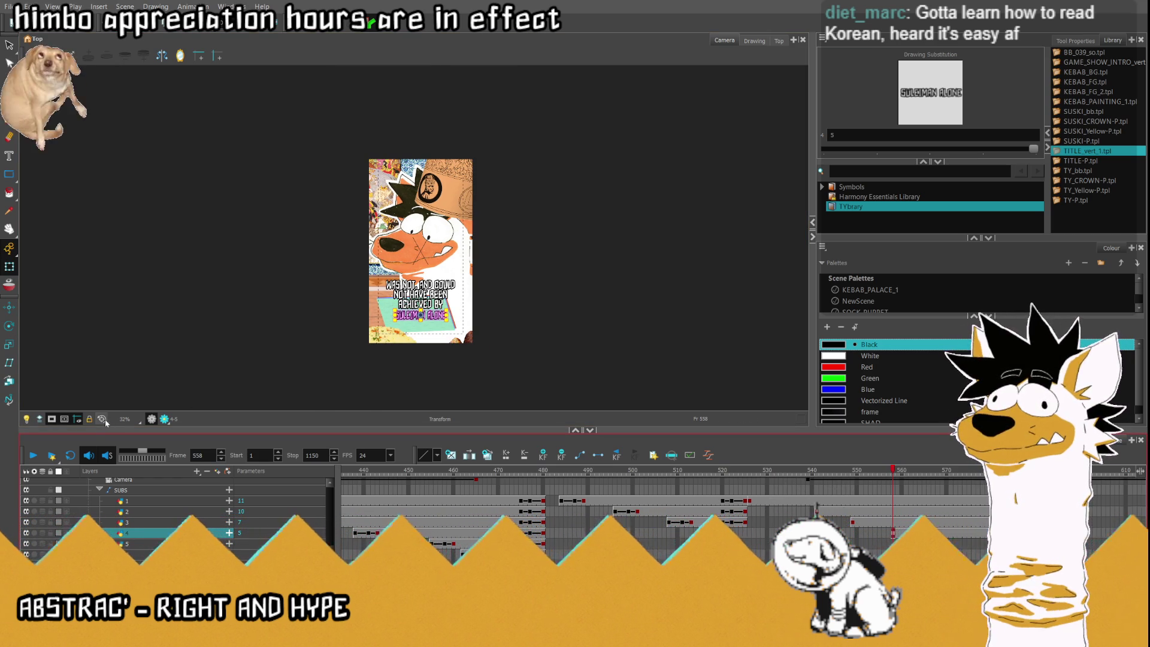
scroll(414, 358, "up", 3)
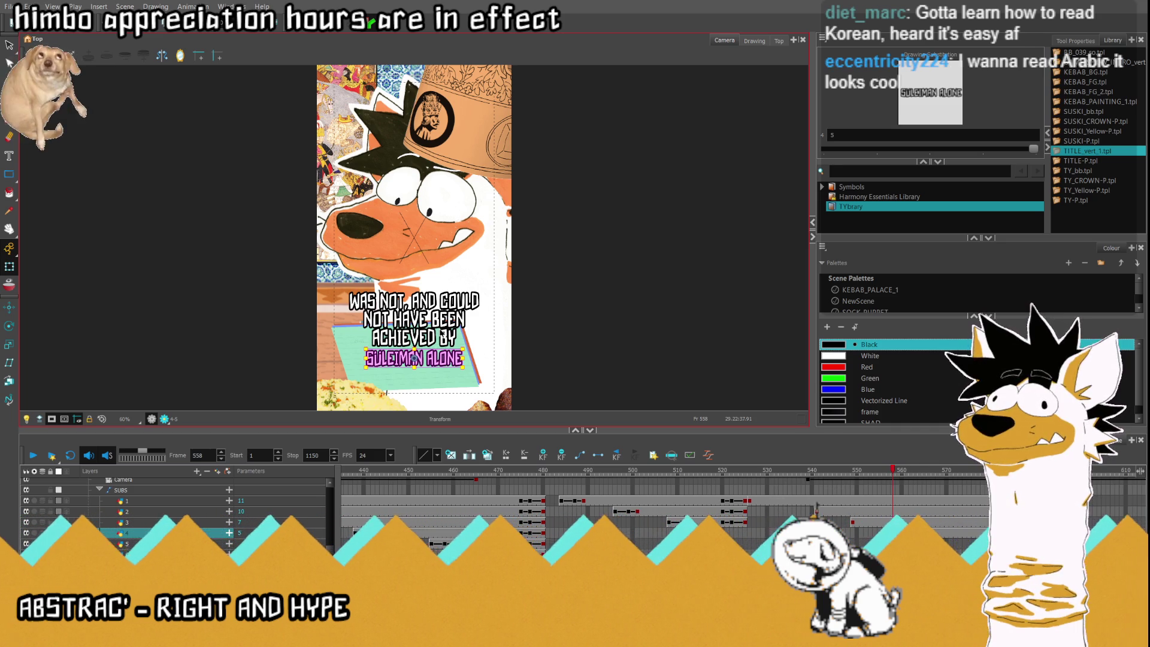
scroll(409, 363, "up", 3)
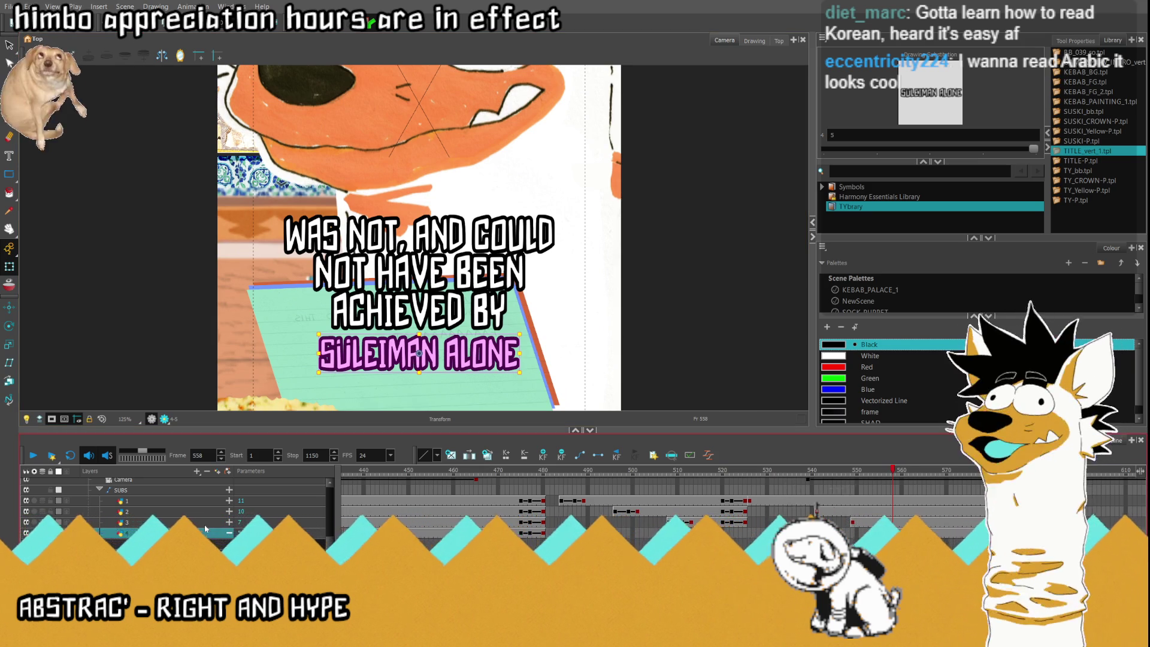
Show layer 4's parameters, then widen SULEIMAN ALONE and raise it closer to ACHIEVED BY.
scroll(205, 529, "down", 2)
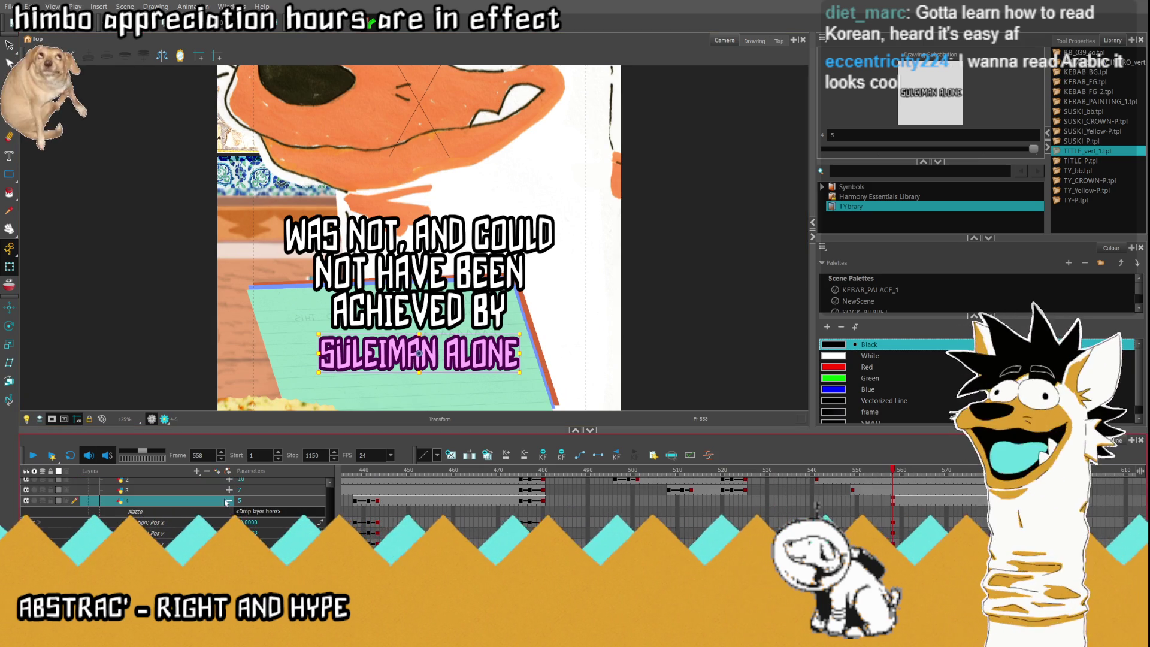
left_click(229, 490)
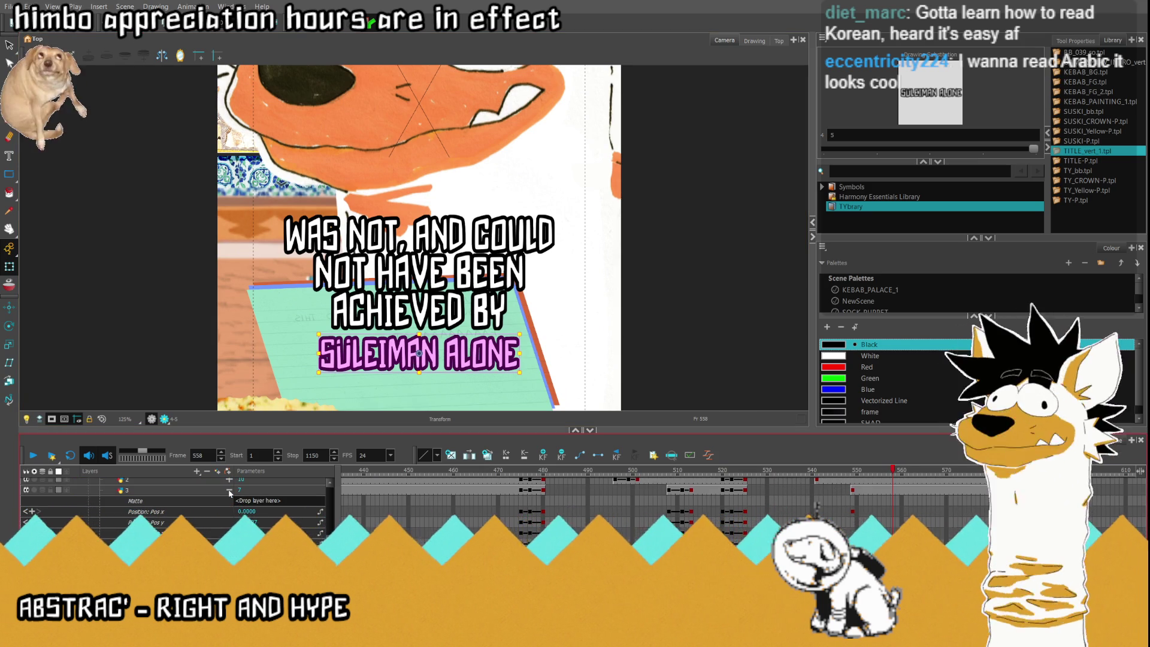
left_click(229, 490)
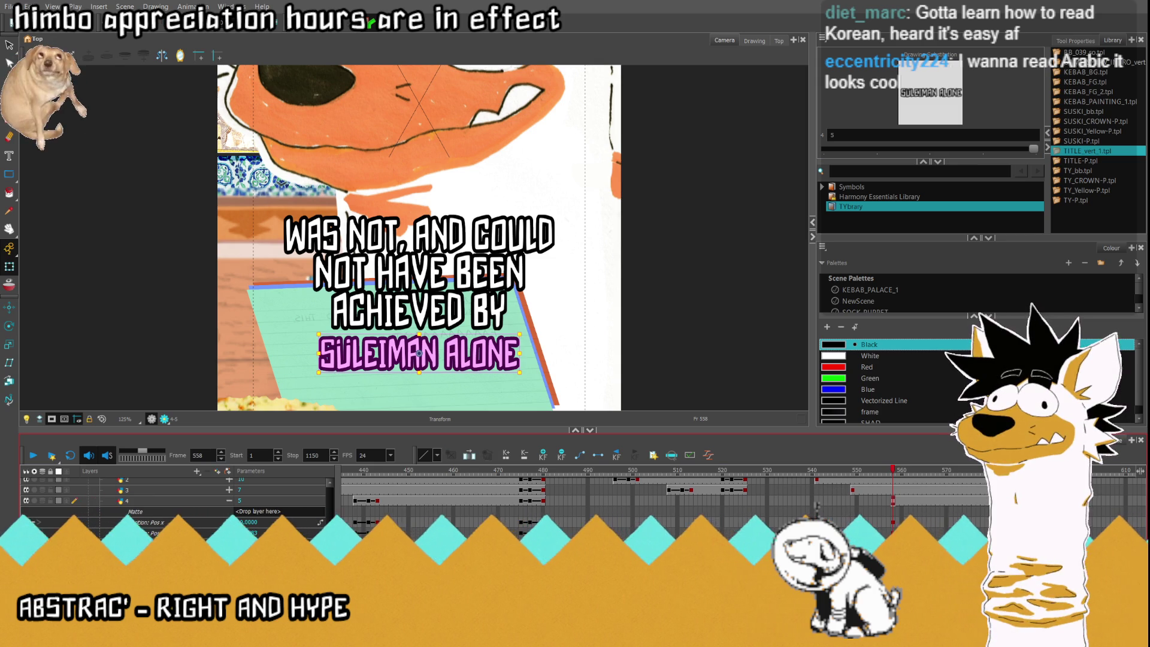
left_click_drag(520, 353, 532, 353)
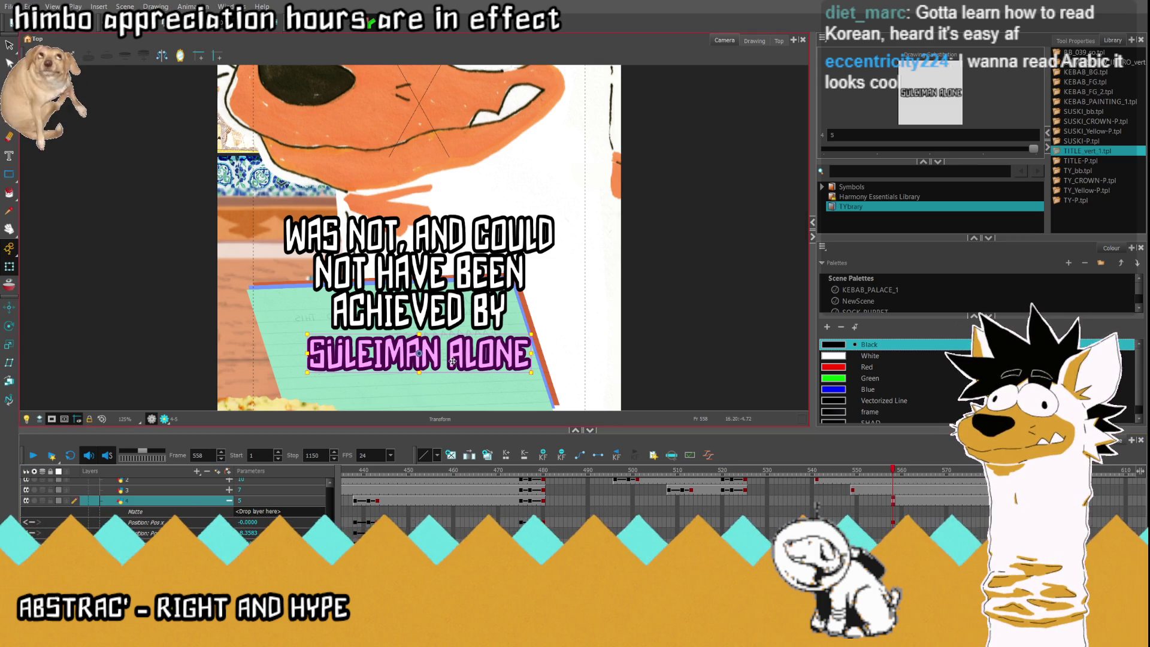
left_click_drag(453, 364, 453, 356)
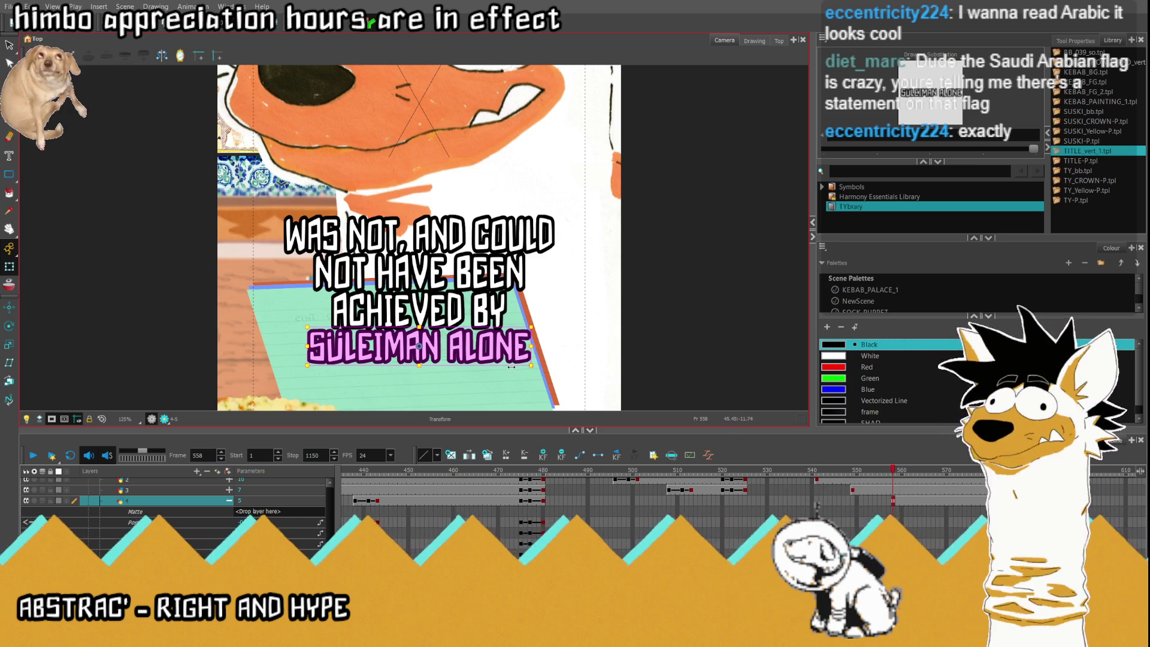
key("2")
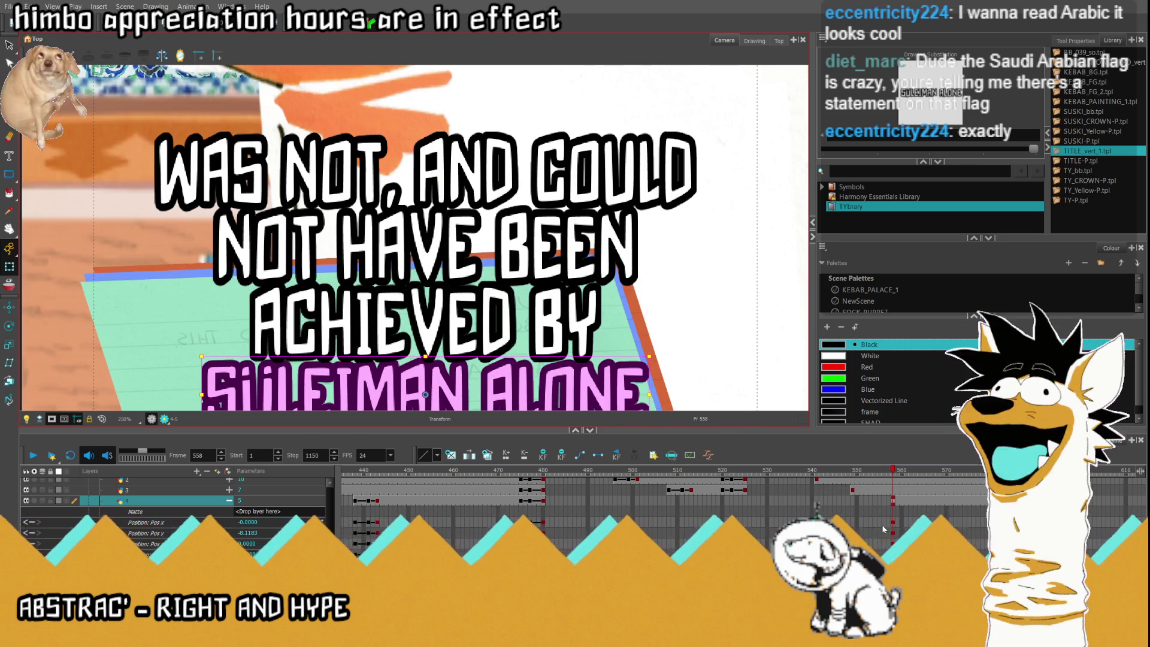
scroll(869, 534, "up", 2)
left_click(815, 533)
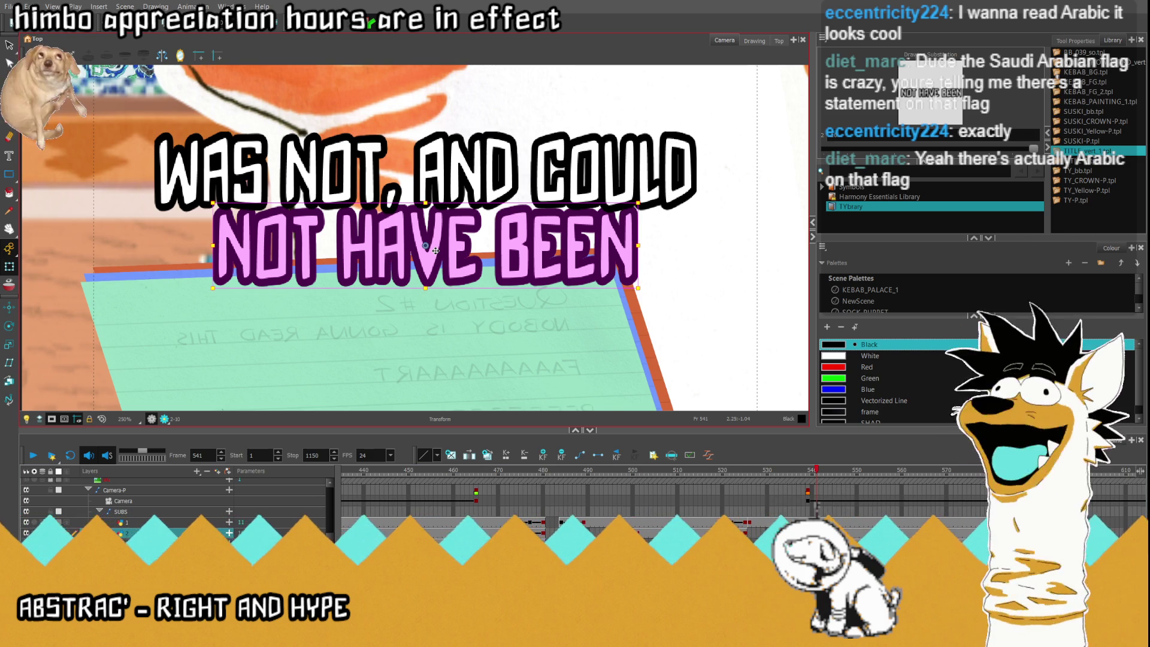
key("apostrophe")
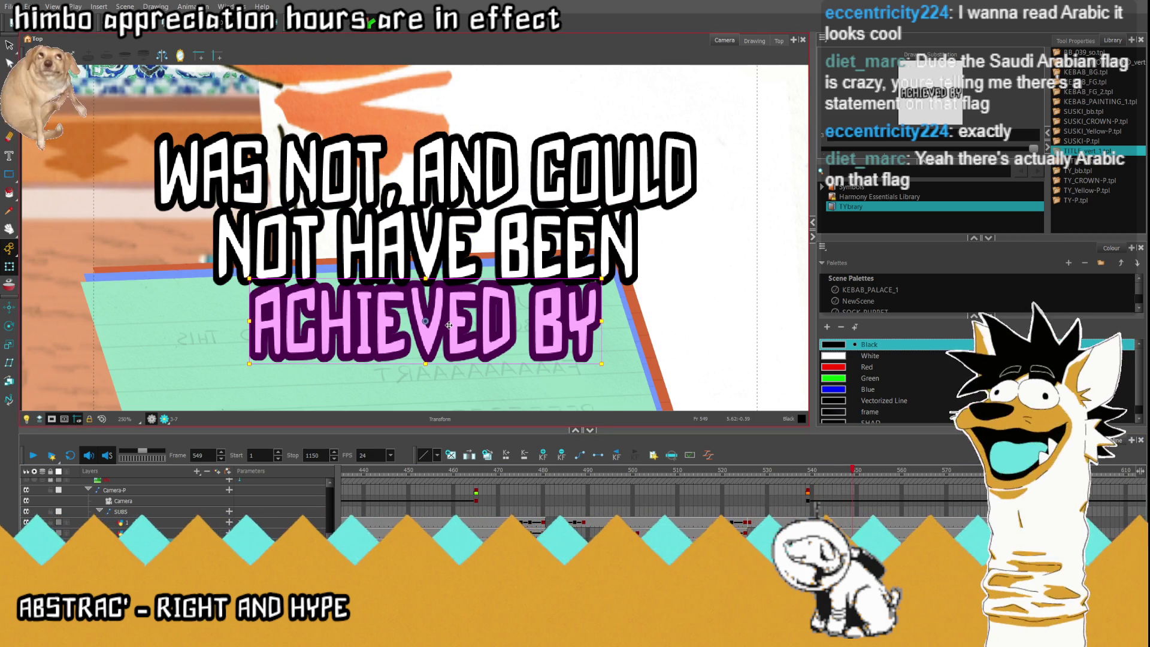
key("apostrophe")
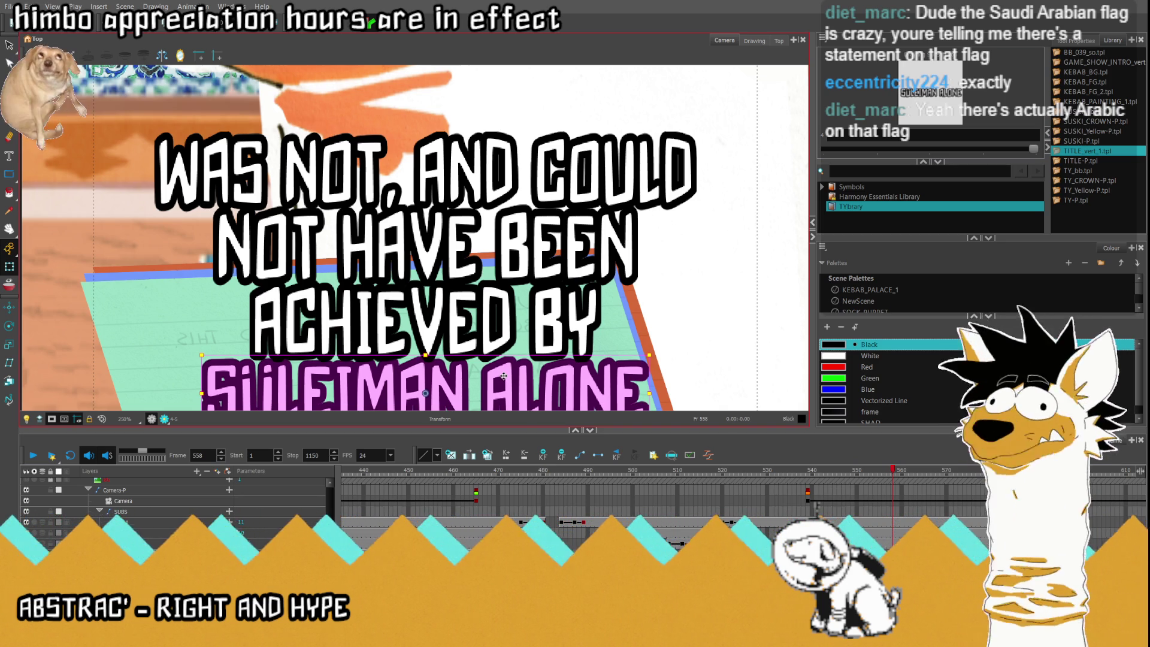
scroll(428, 171, "down", 2)
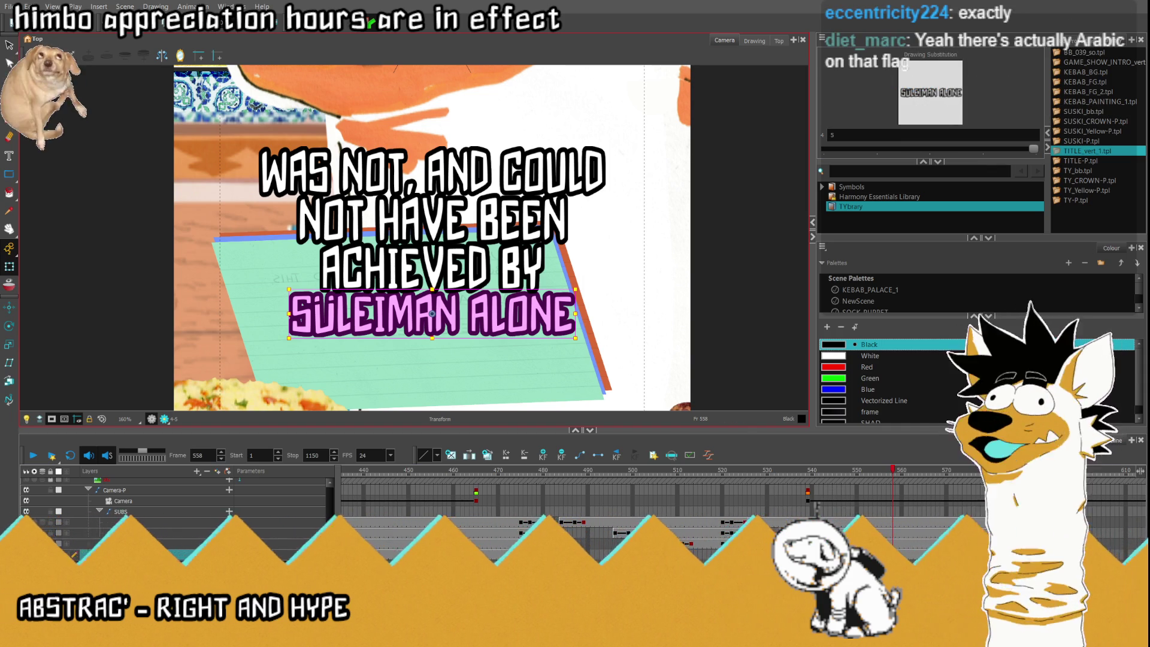
At frame 526, narrow the WAS NOT, AND COULD line slightly, then preview frame 563.
left_click(750, 522)
left_click_drag(258, 172, 267, 172)
left_click(915, 522)
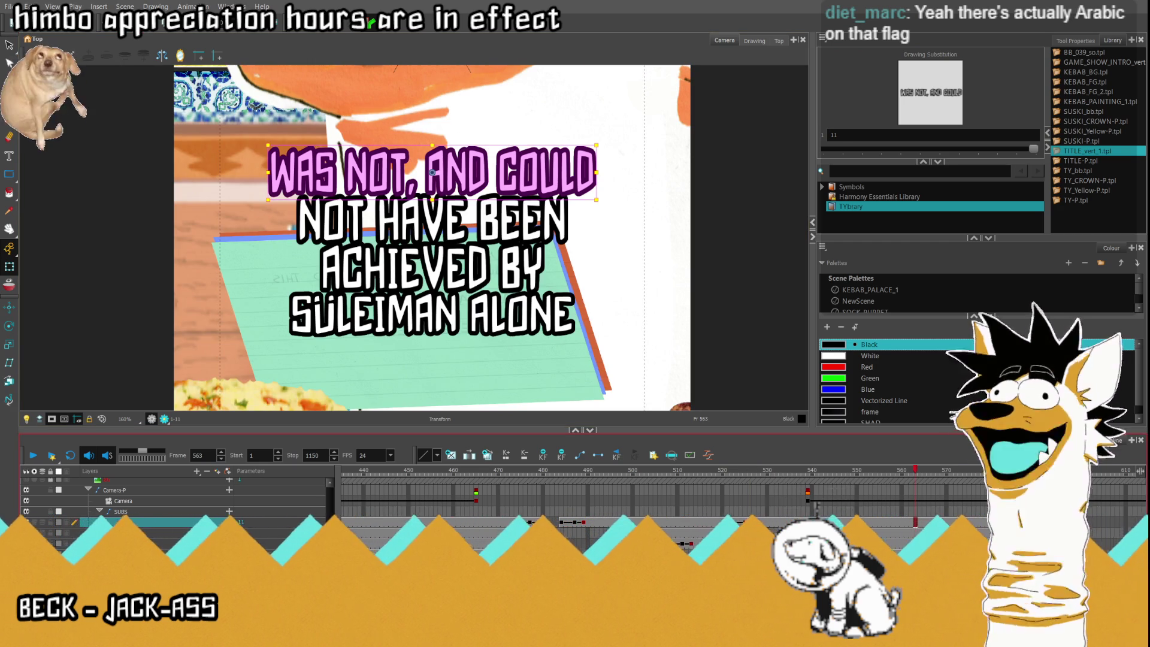
At frame 549, widen the ACHIEVED BY line slightly, then check SULEIMAN ALONE at frame 558.
left_click(893, 533)
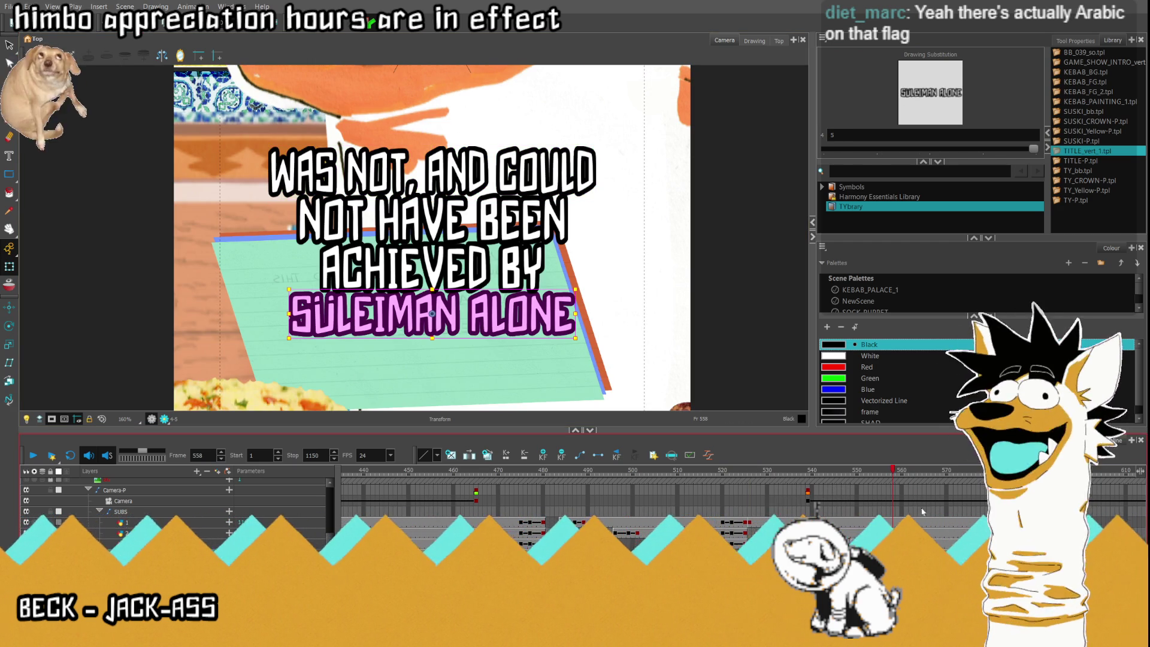
left_click(852, 543)
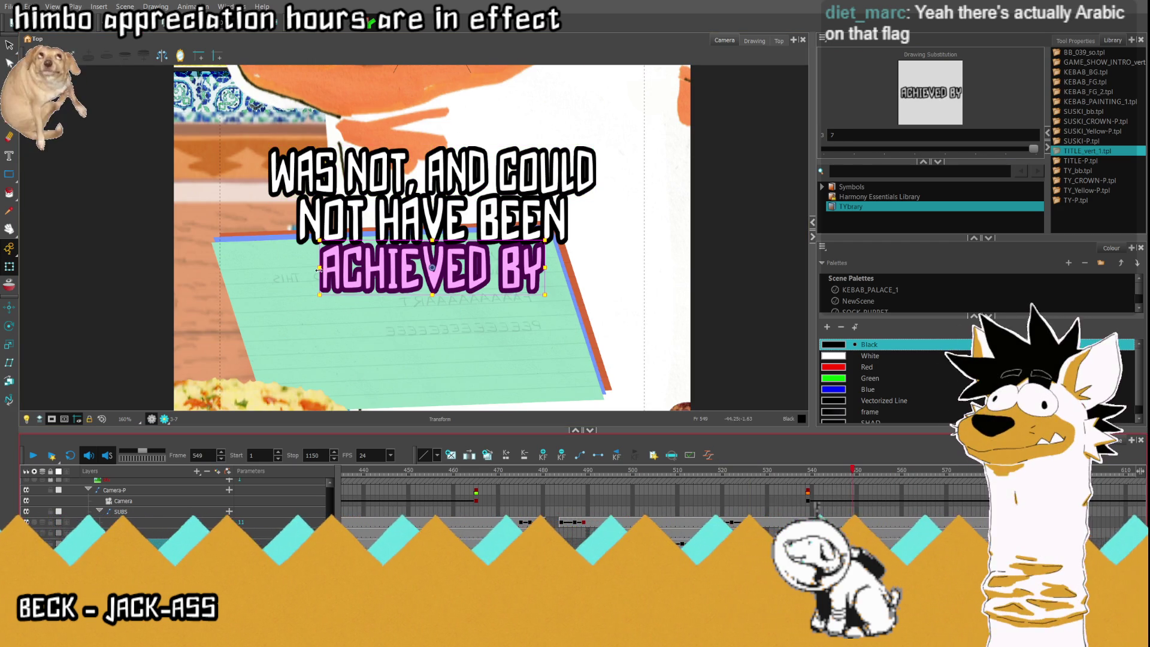
left_click_drag(312, 266, 307, 266)
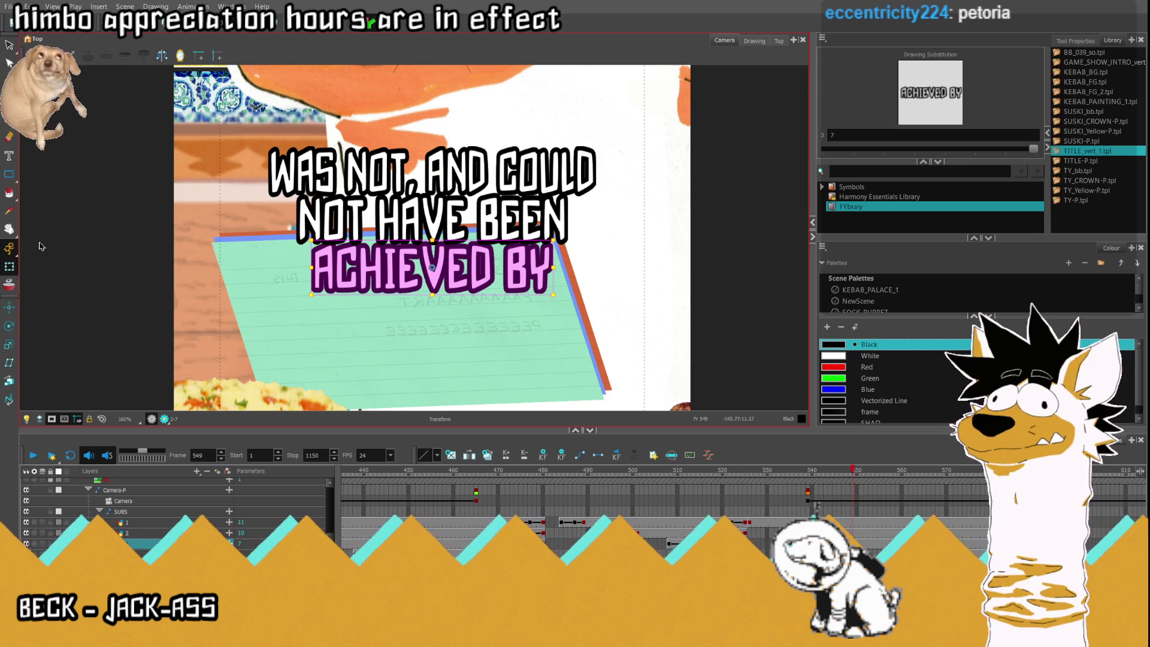
key("Return")
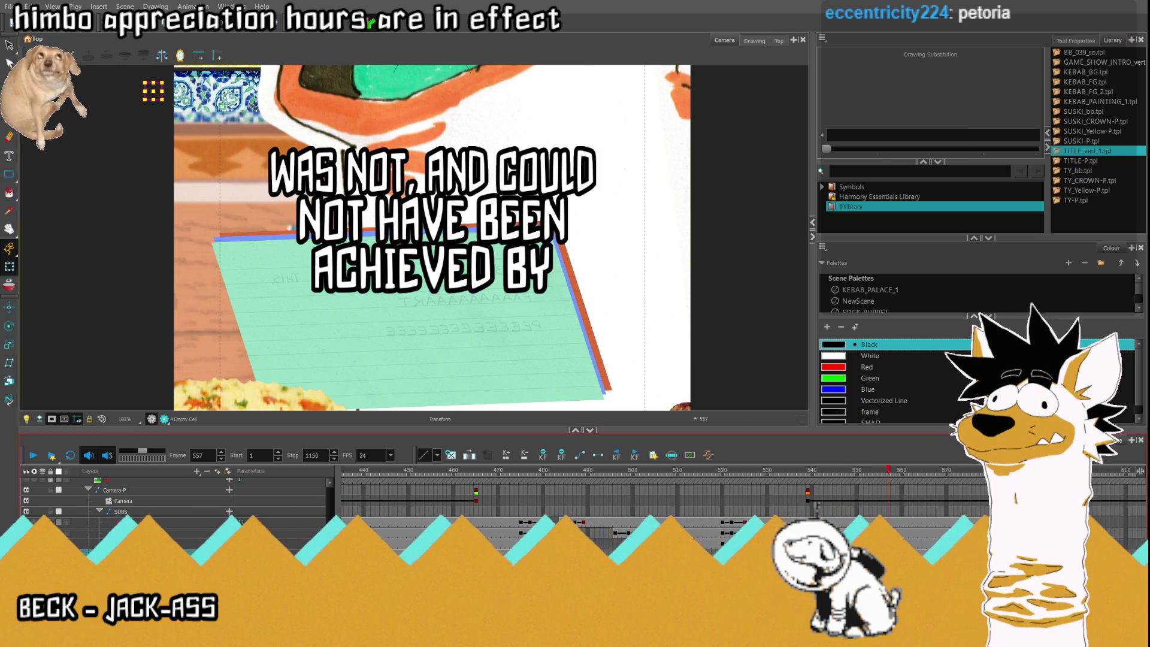
key("period")
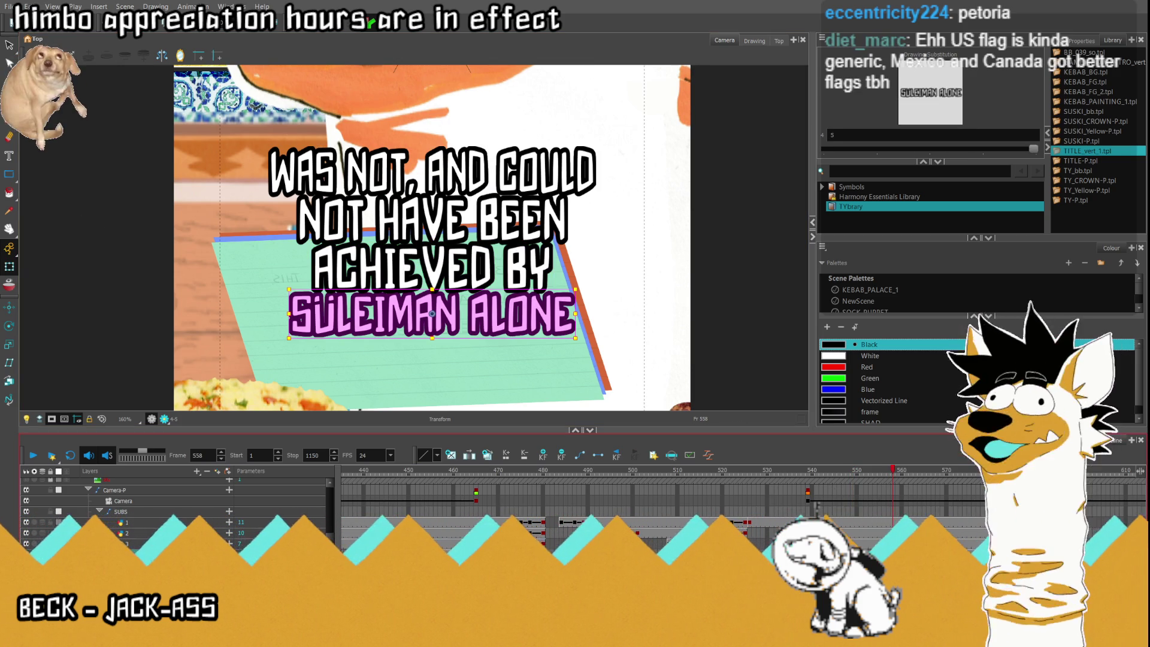
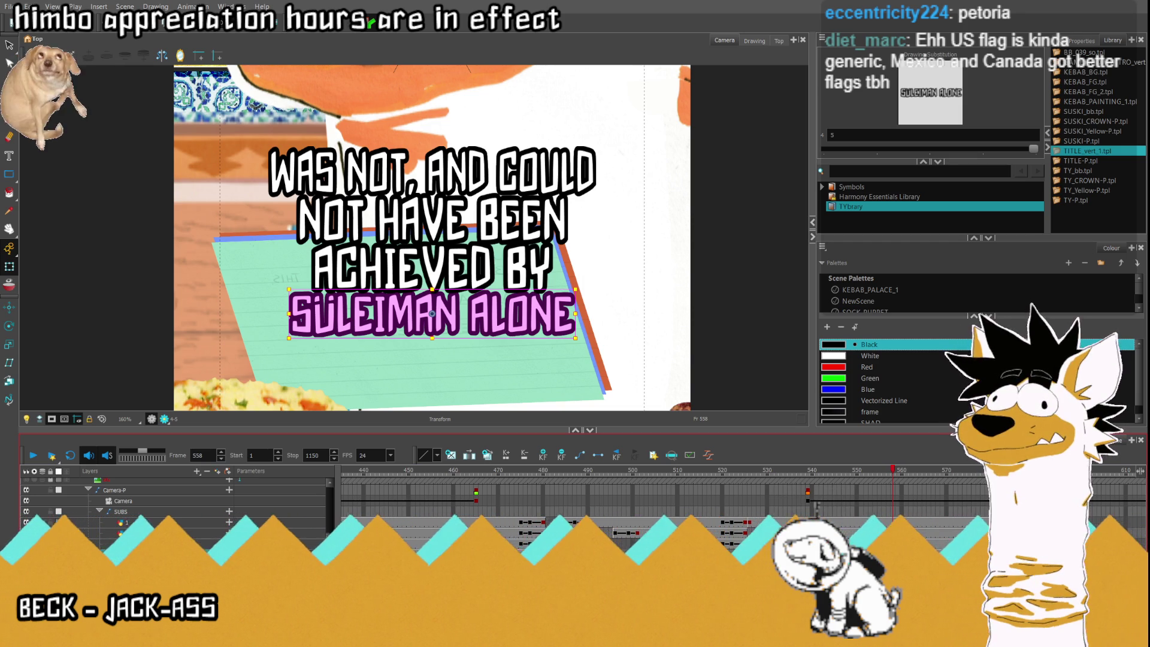
Review frames 517–532 around the switch from THE SO-CALLED to WAS NOT, AND COULD.
scroll(572, 337, "down", 6)
scroll(574, 337, "up", 5)
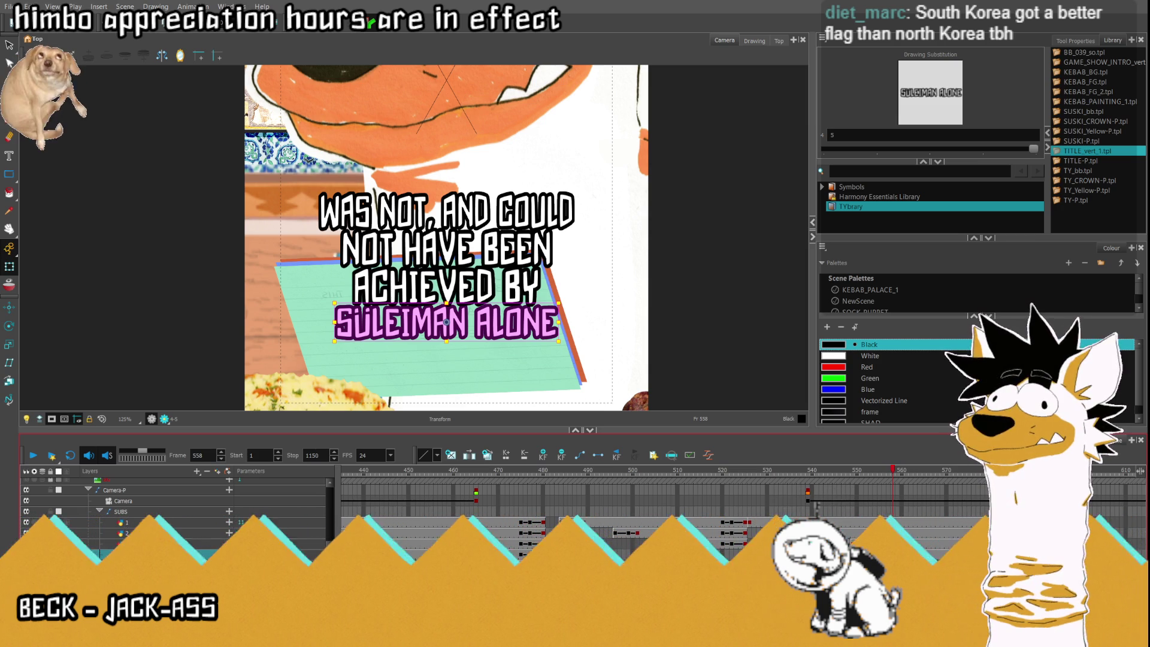
key("period")
key("period")
key("period")
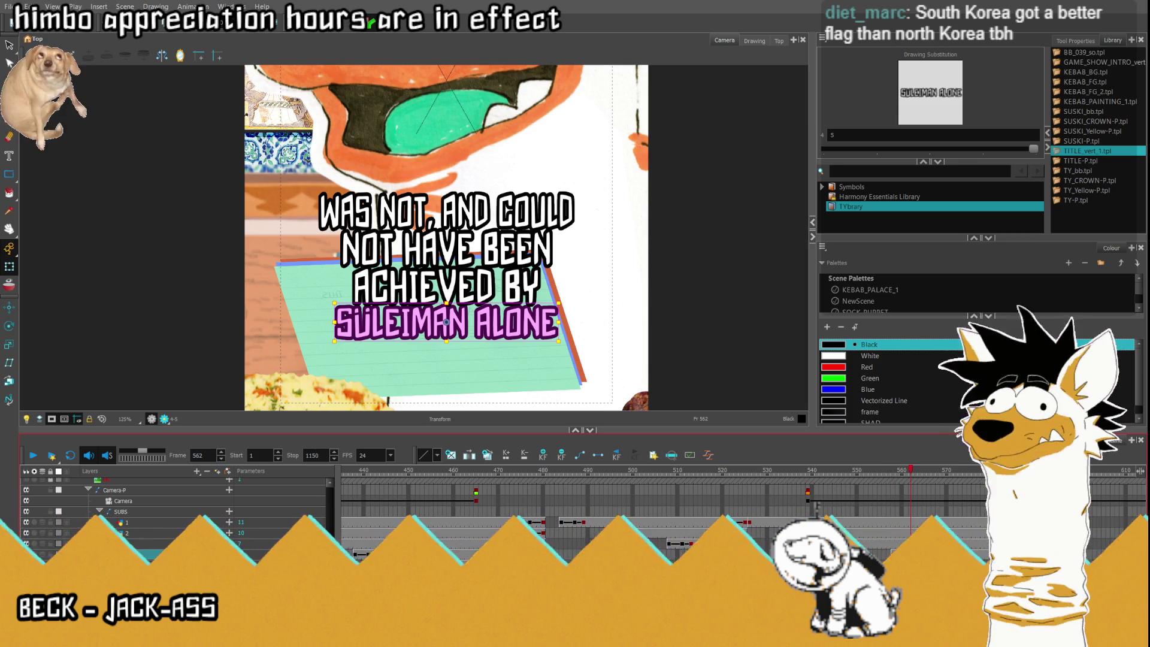
key("comma")
key("comma")
key("comma")
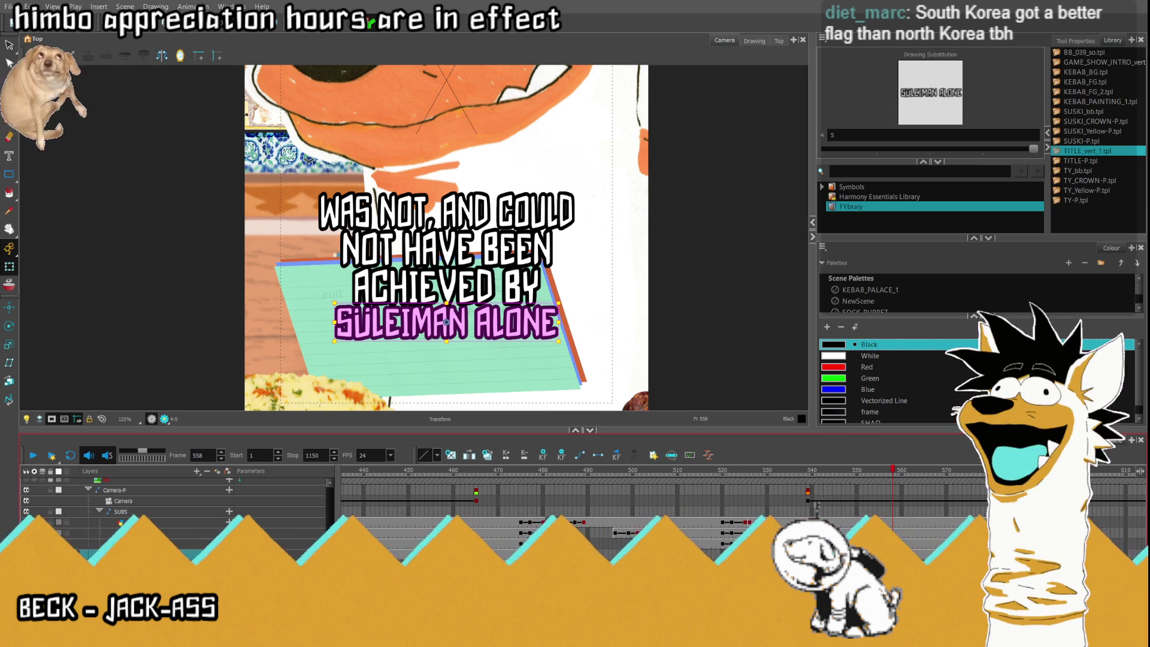
left_click(714, 521)
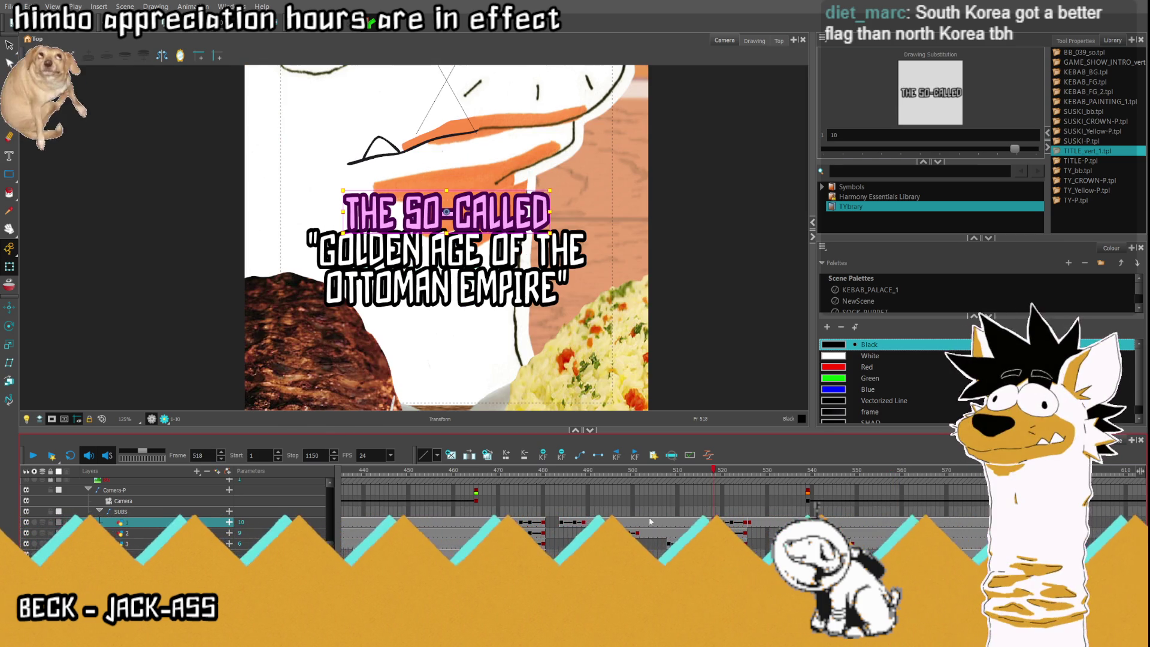
left_click(34, 456)
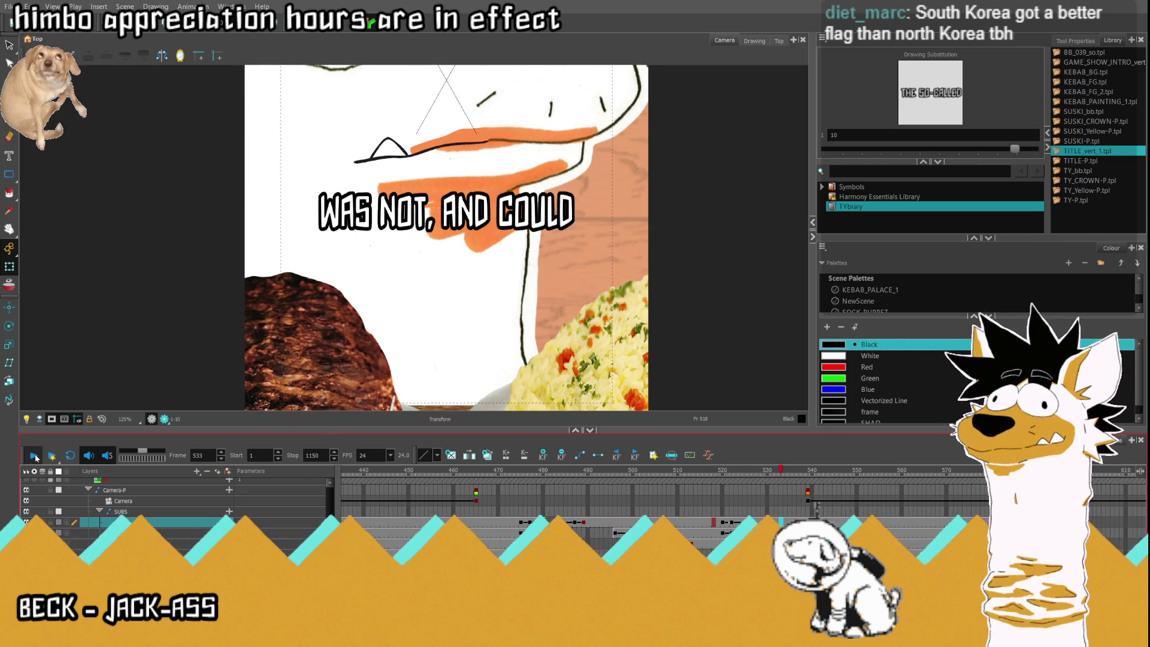
left_click(752, 525)
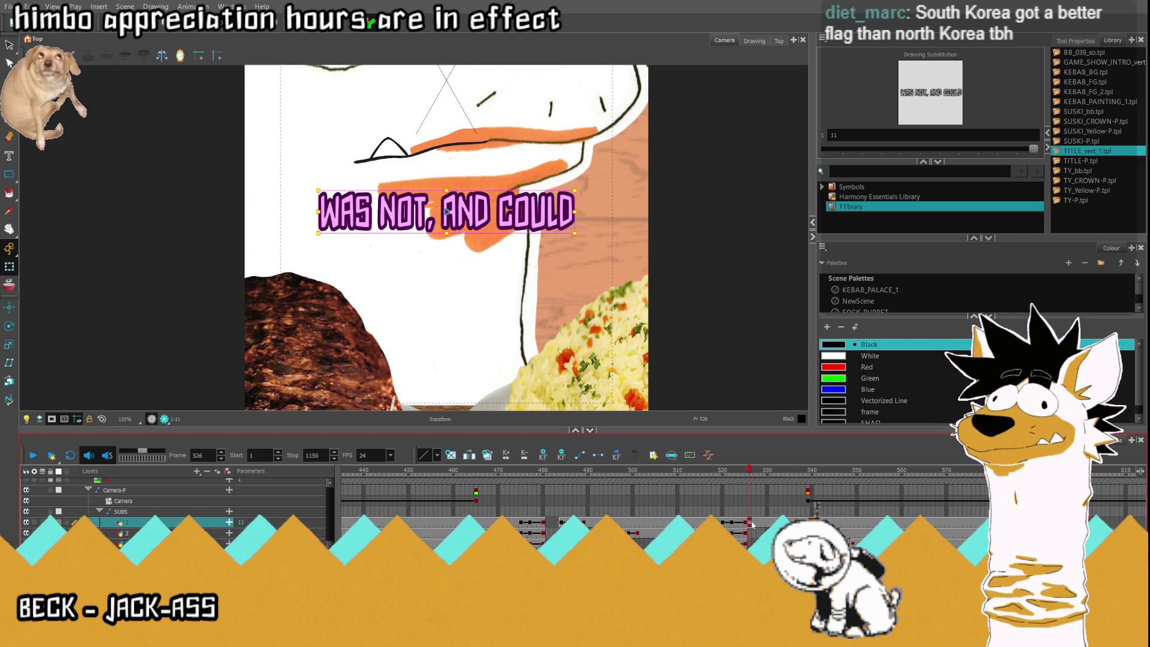
left_click(709, 521)
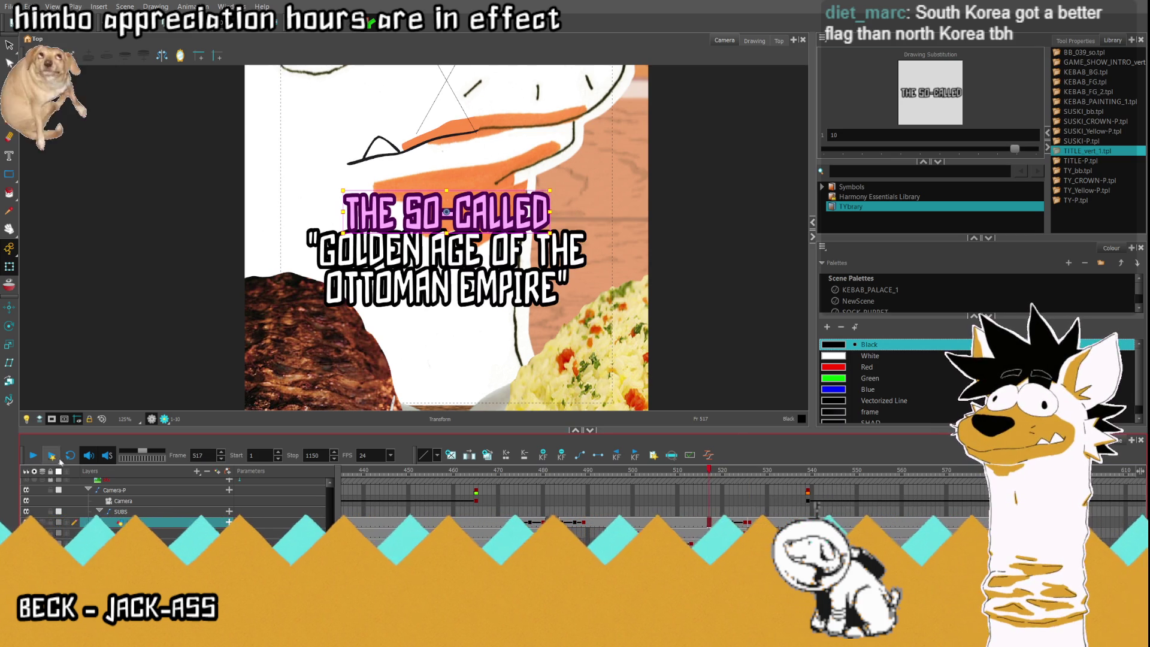
left_click(776, 472)
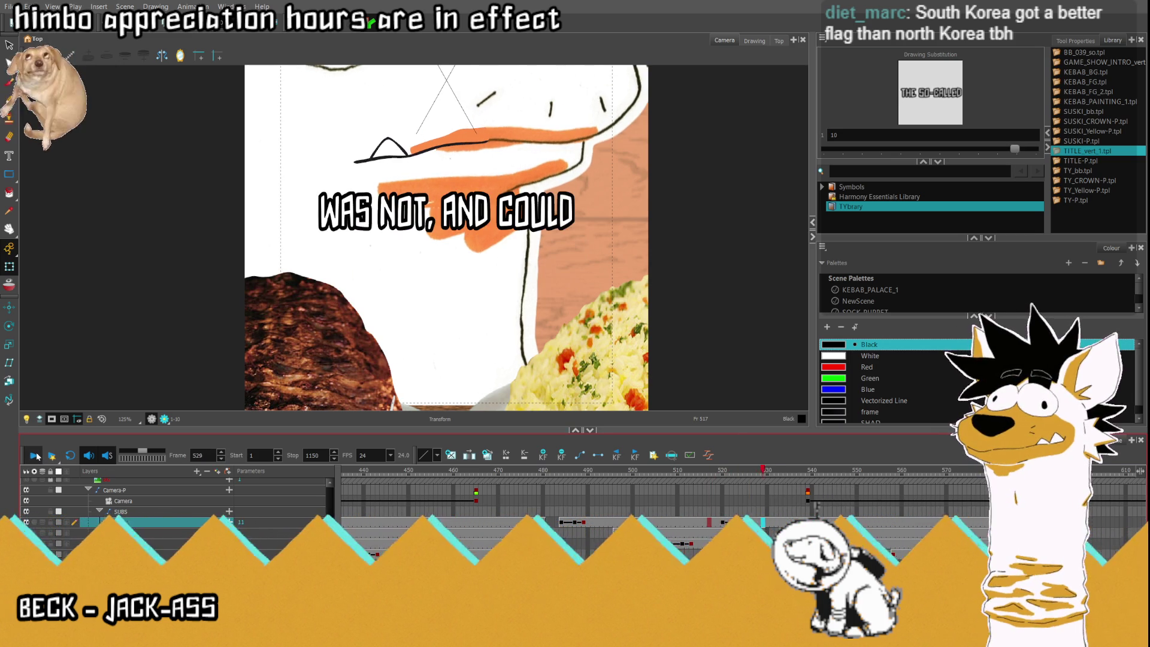
left_click(707, 472)
left_click(759, 471)
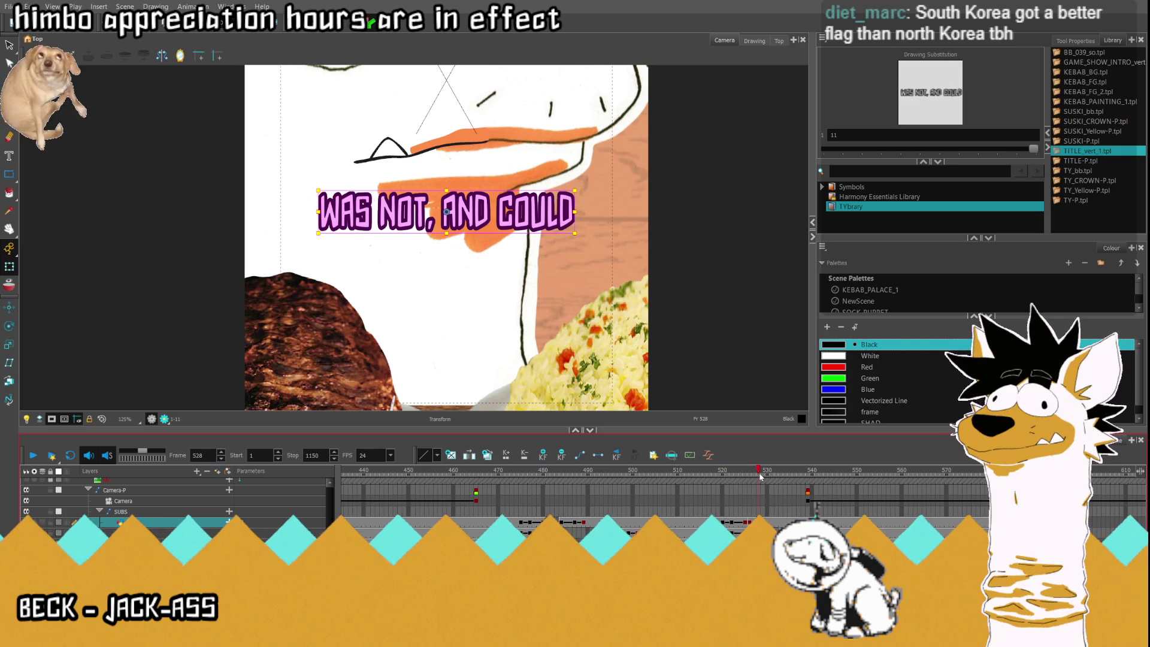
left_click(763, 478)
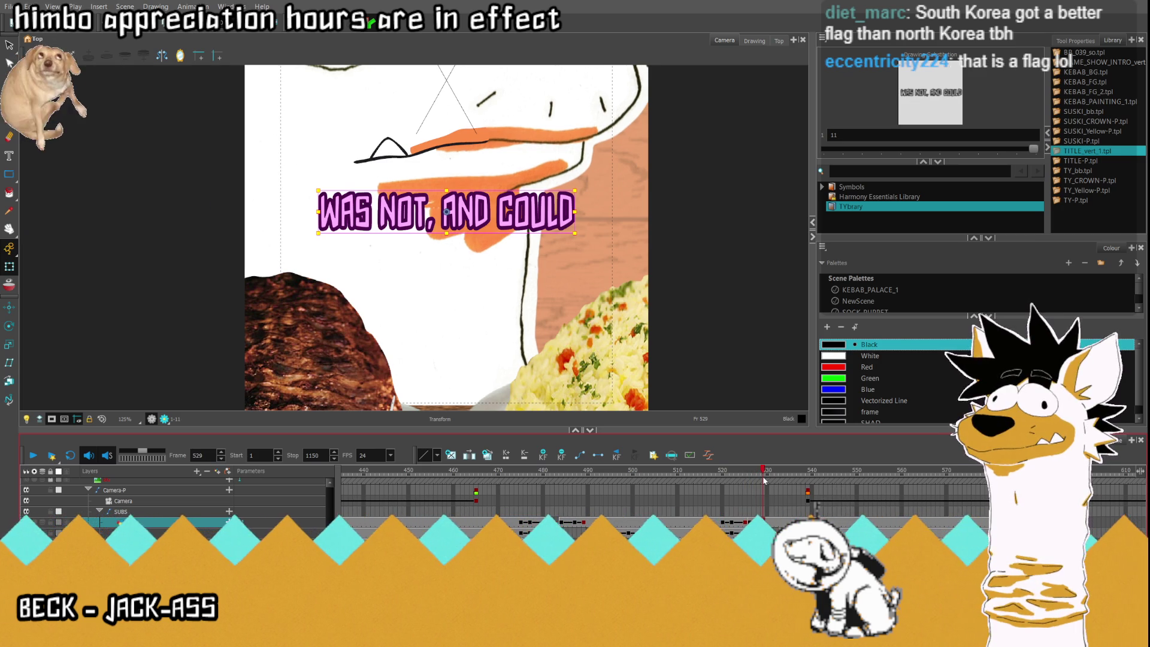
left_click(771, 472)
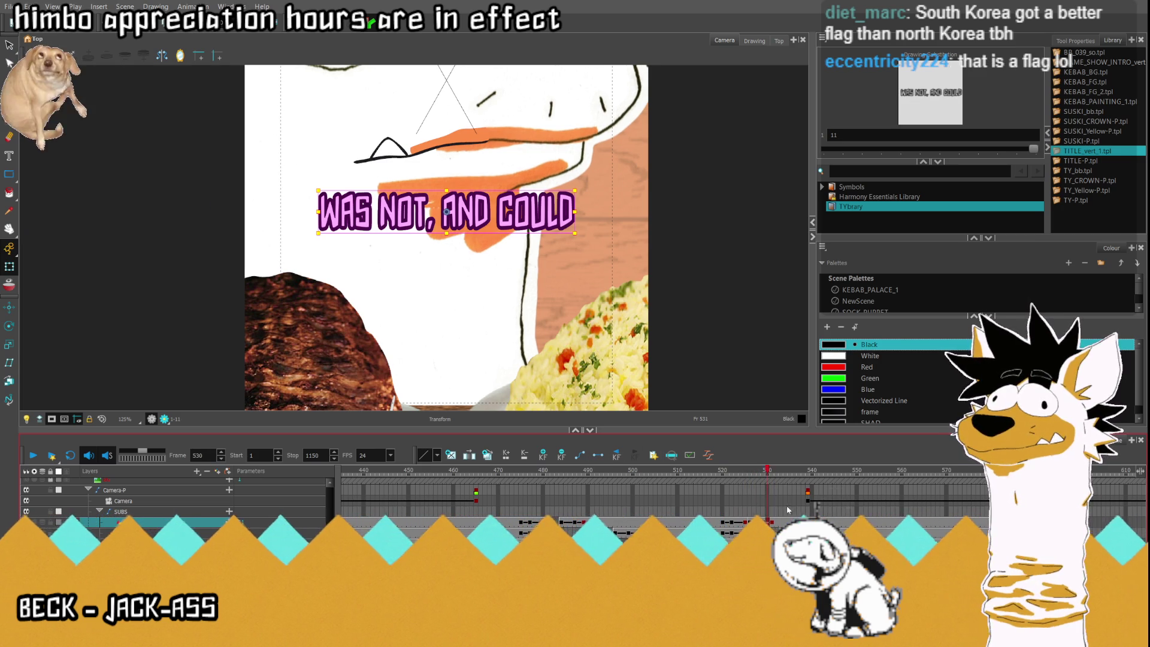
Fit the vertical frame and drag WAS NOT, AND COULD off-frame right at frame 526.
key("2")
key("2")
key("2")
left_click(765, 520)
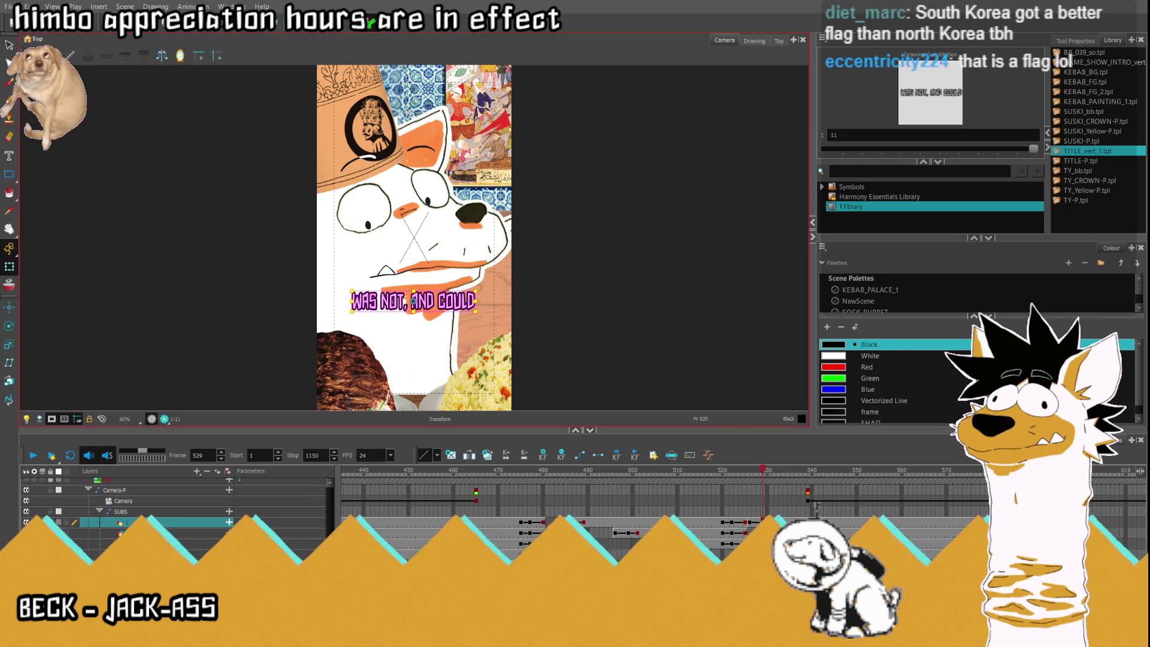
left_click(749, 522)
left_click_drag(430, 304, 585, 302)
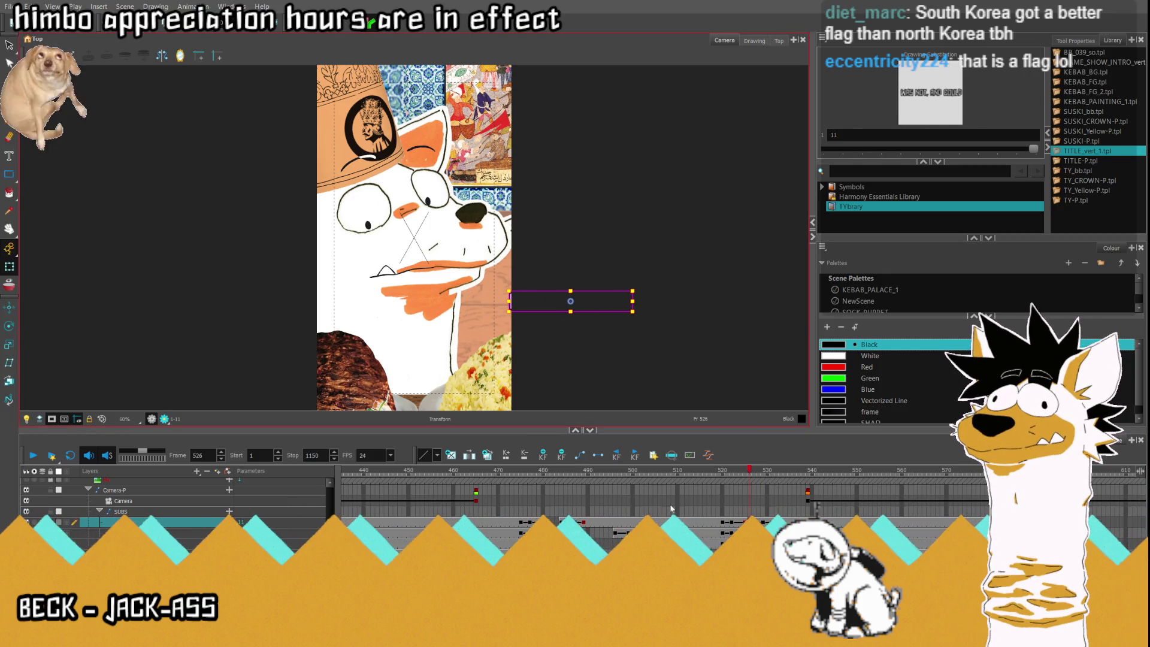
Play back from frame 525 to watch the subtitle slide in.
left_click(744, 521)
left_click(33, 456)
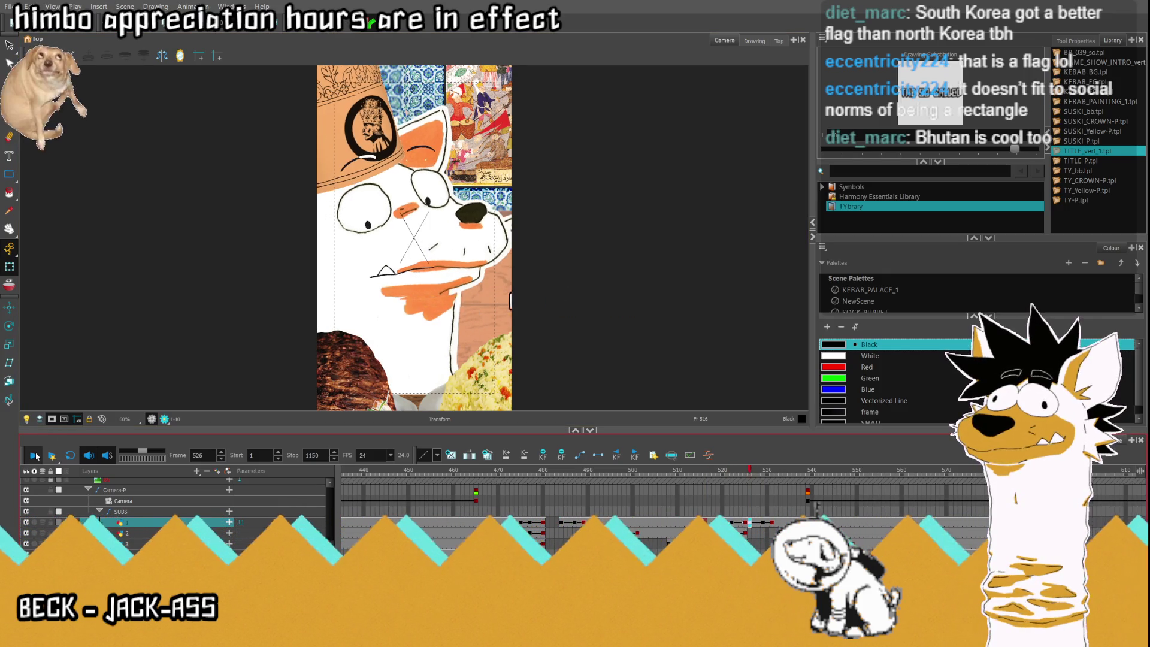
left_click(763, 521)
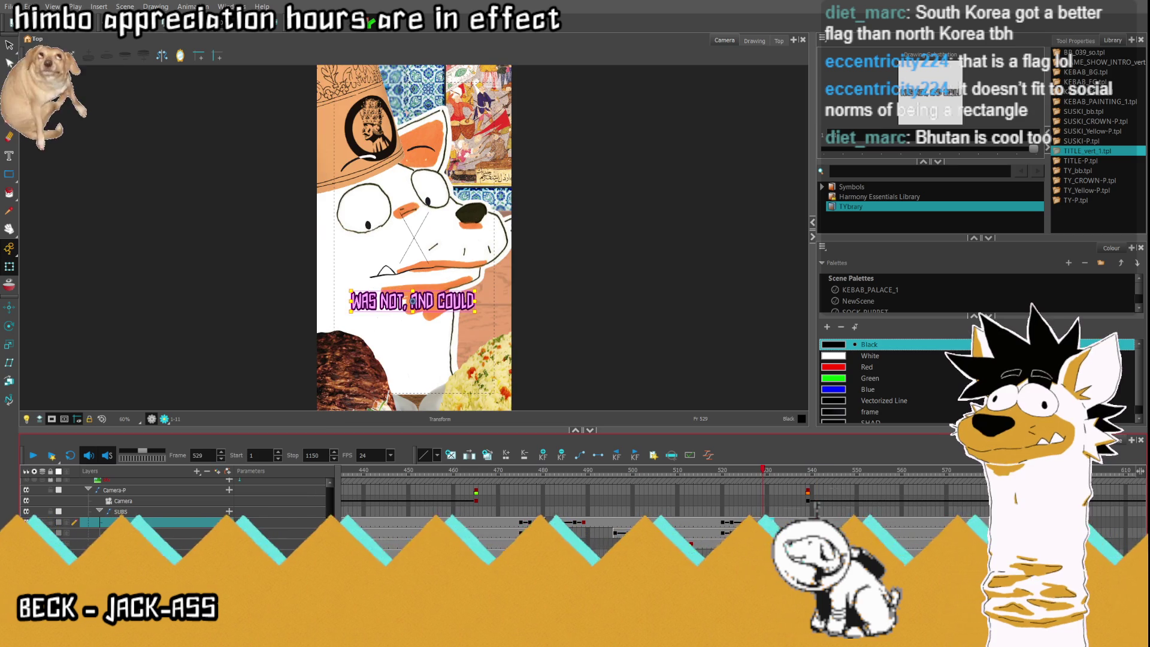
left_click(767, 521)
left_click(33, 455)
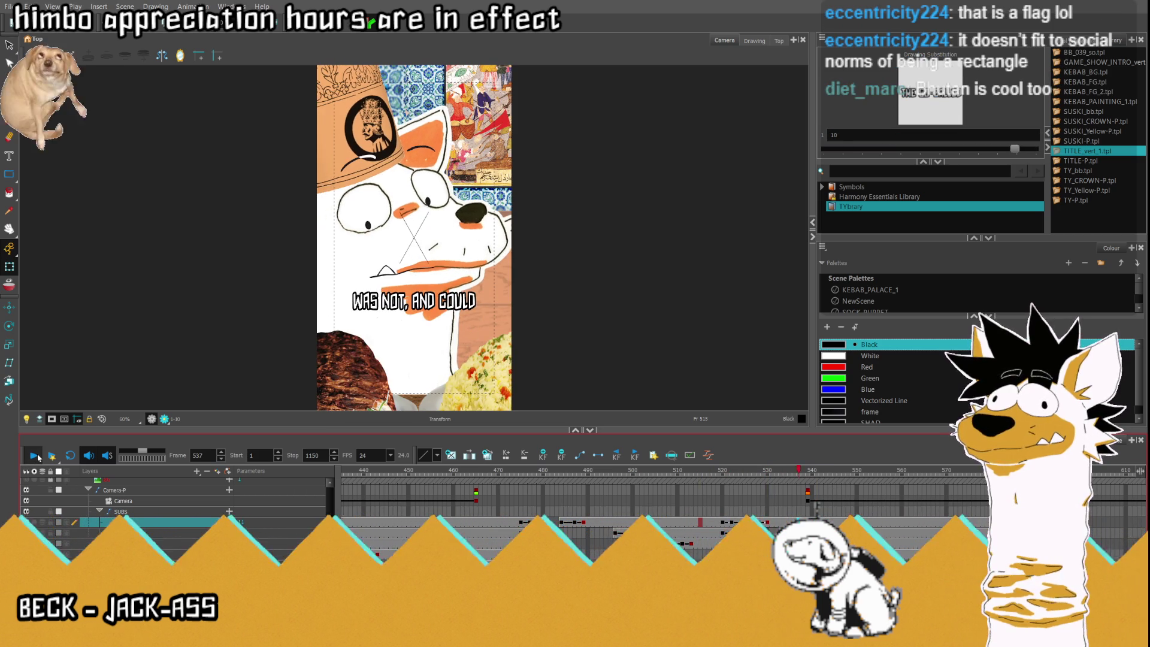
left_click(33, 455)
left_click(746, 522)
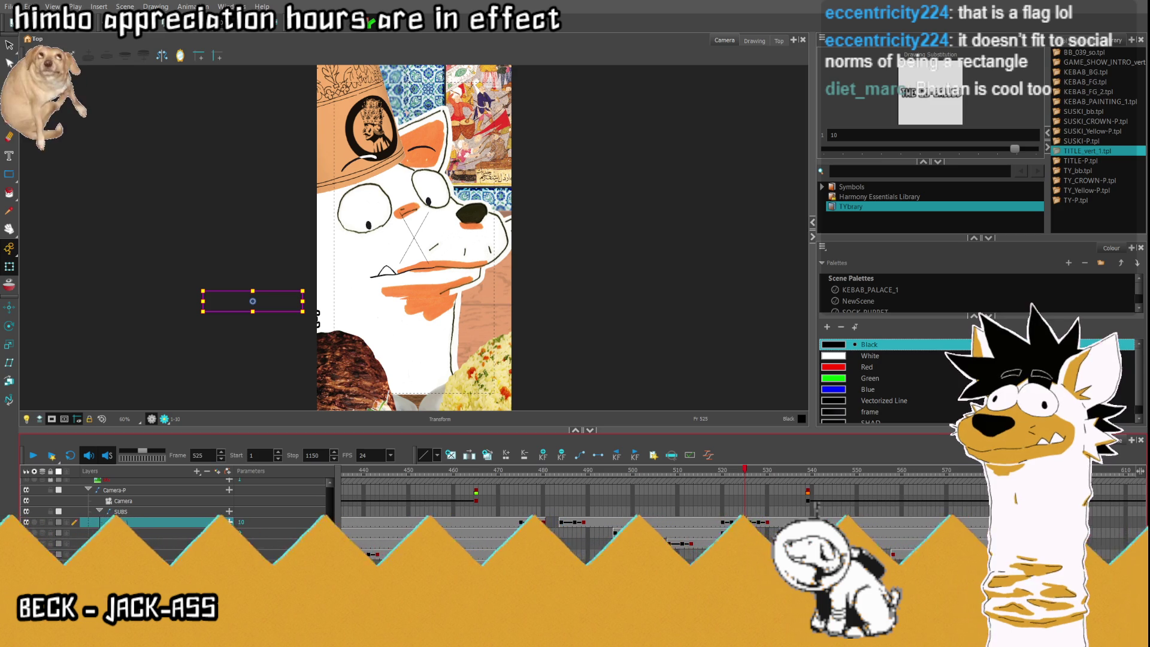
Compare frames 524 and 525, then replay the subtitle transitions from frame 519 onward.
left_click(741, 525)
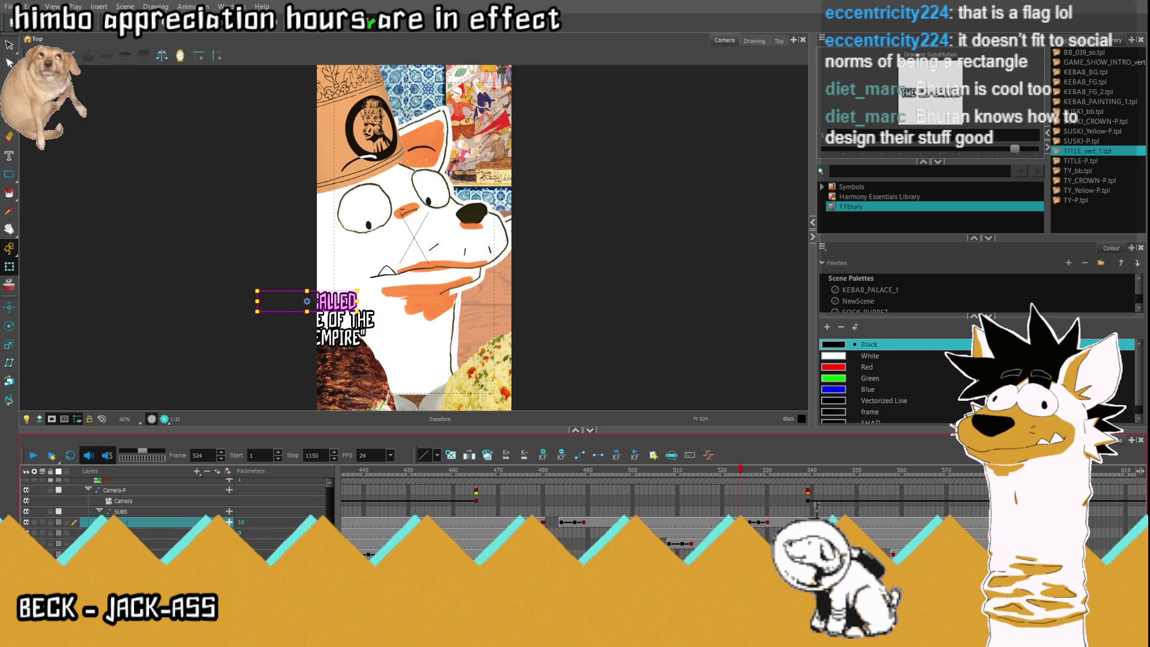
left_click(745, 523)
key("comma")
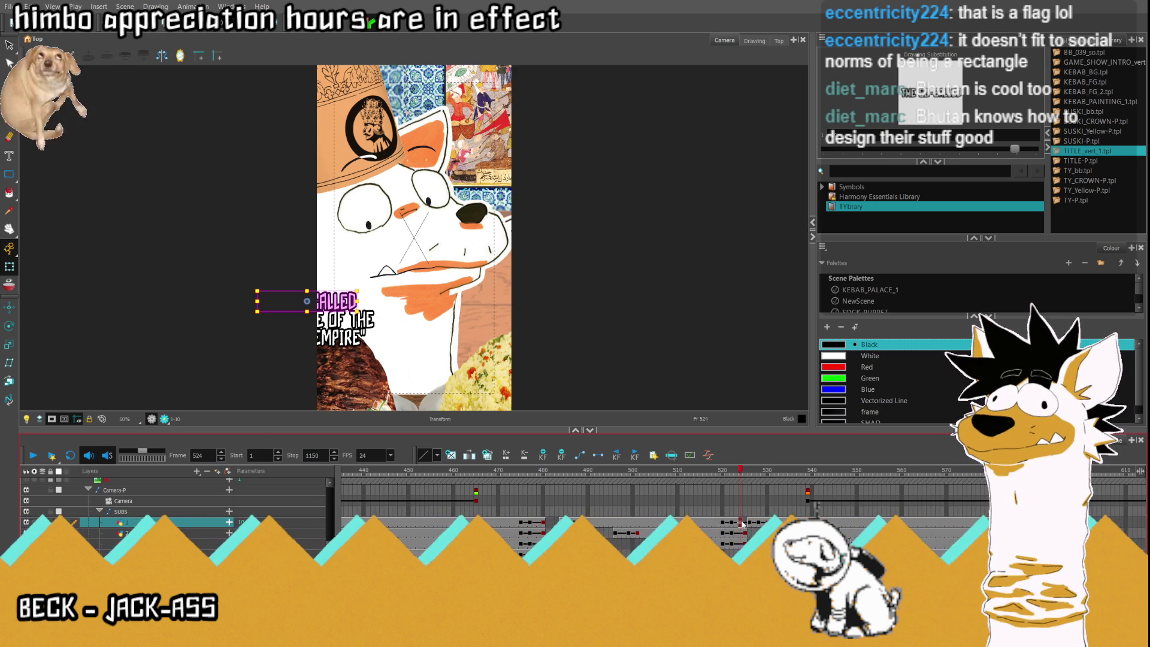
key("period")
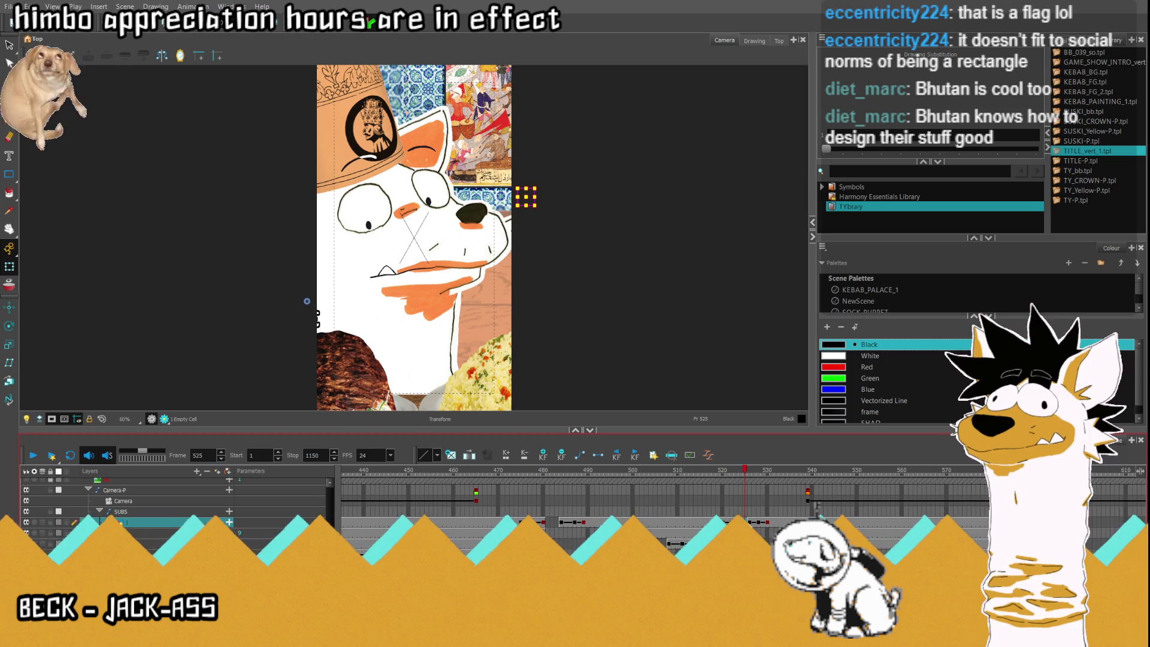
key("comma")
key("comma")
key("comma")
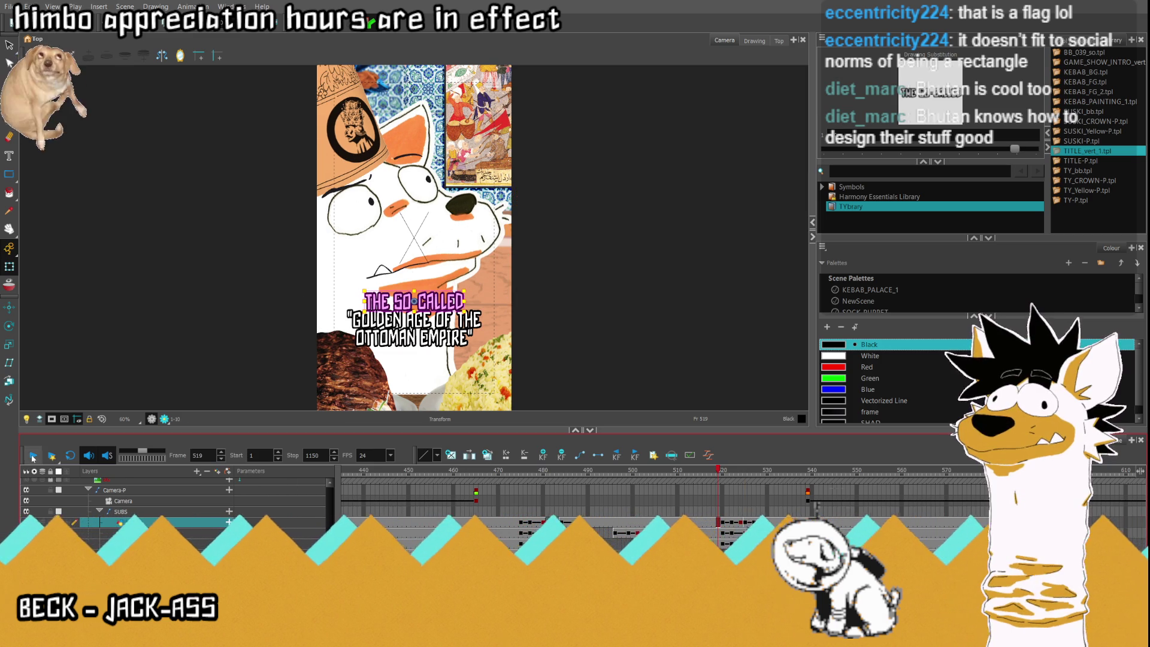
key("Return")
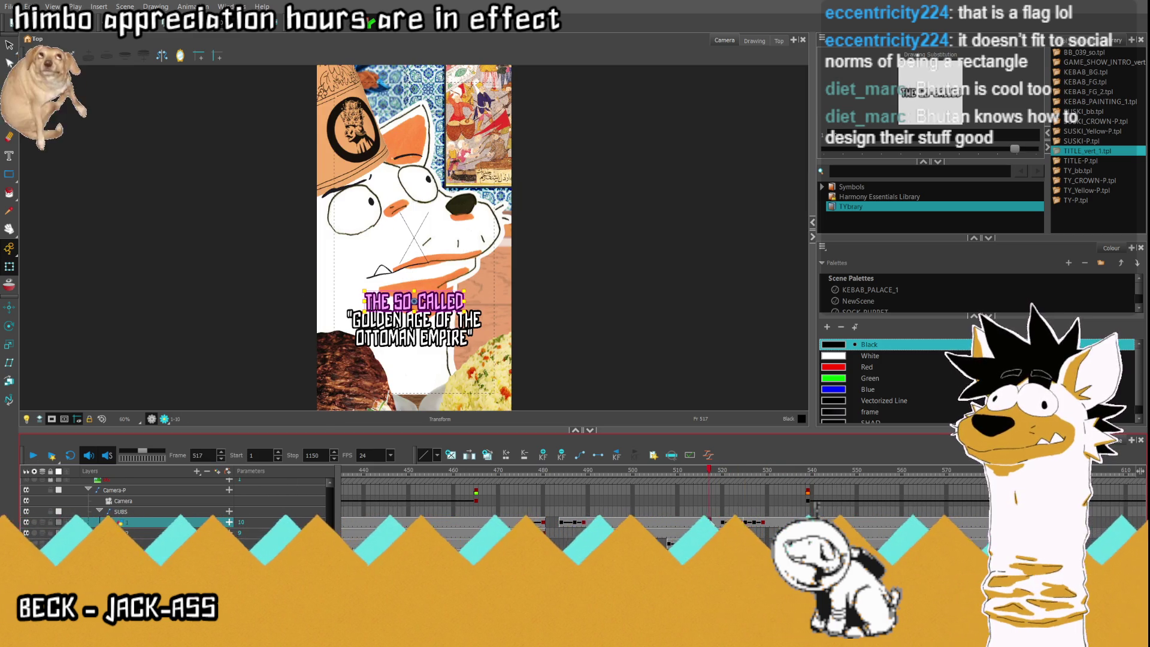
left_click(34, 456)
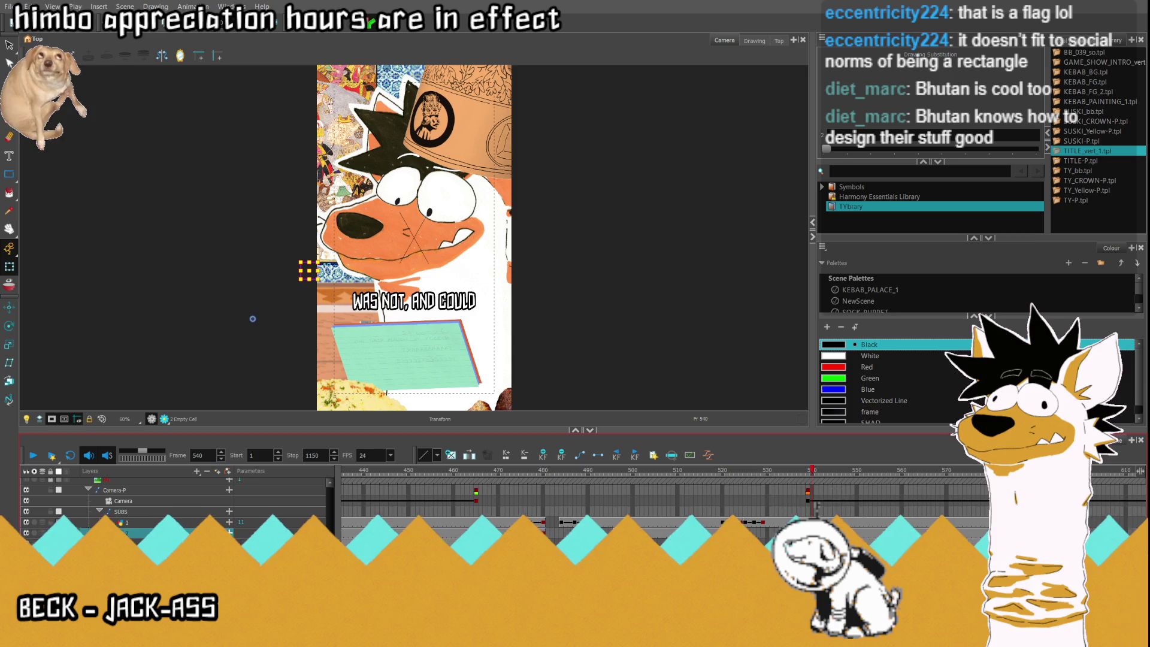
At frame 541, drag the NOT HAVE BEEN line off the frame's right edge.
key("period")
key("period")
key("period")
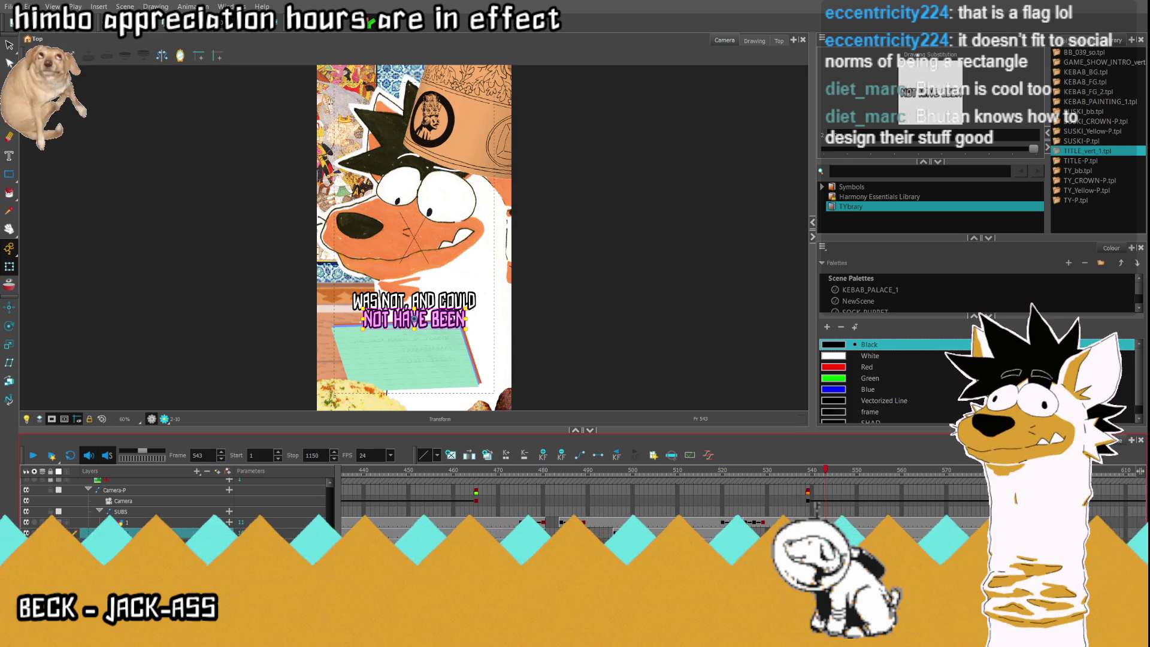
key("period")
key("period")
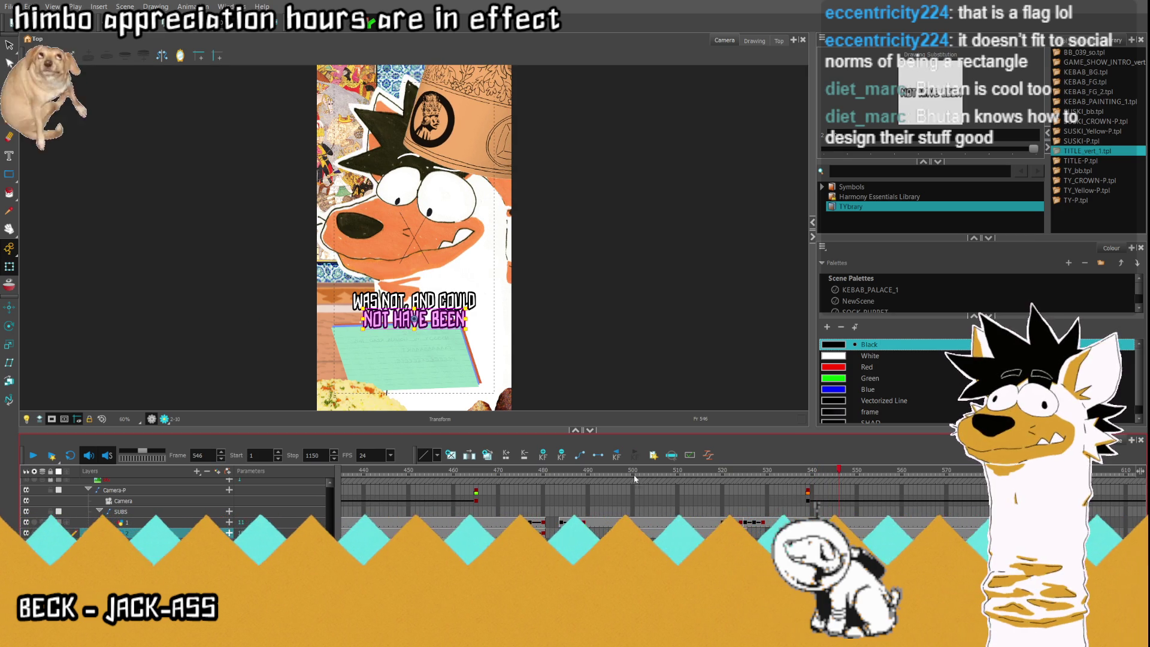
key("comma")
key("comma")
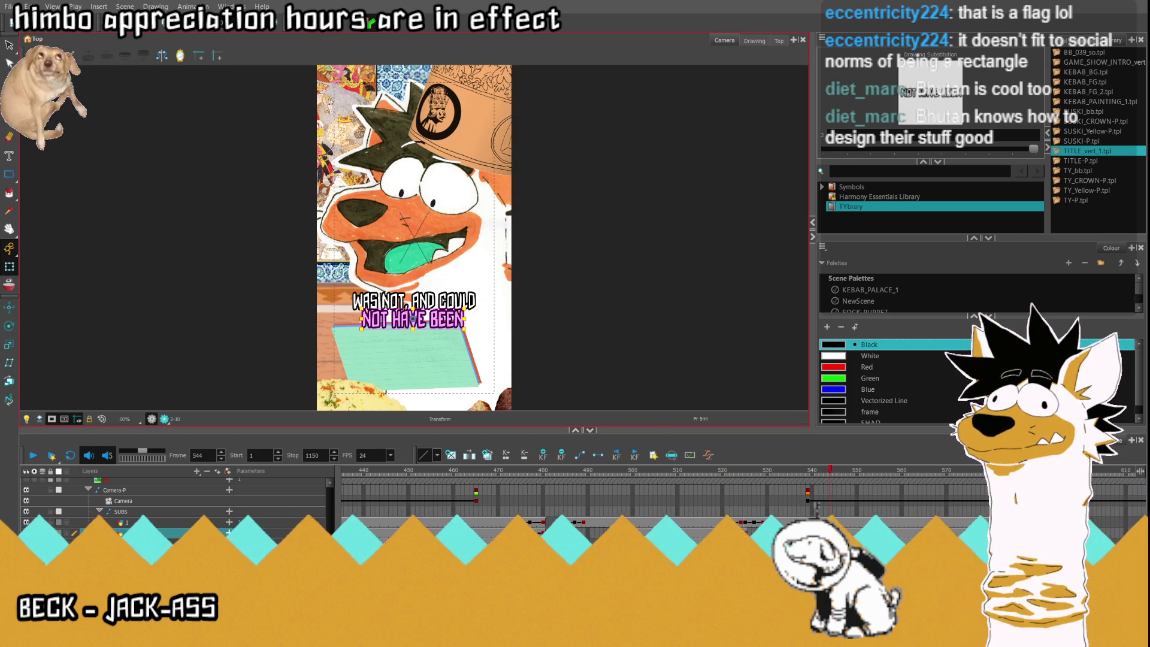
key("comma")
key("comma")
key("comma")
left_click_drag(435, 326, 583, 326)
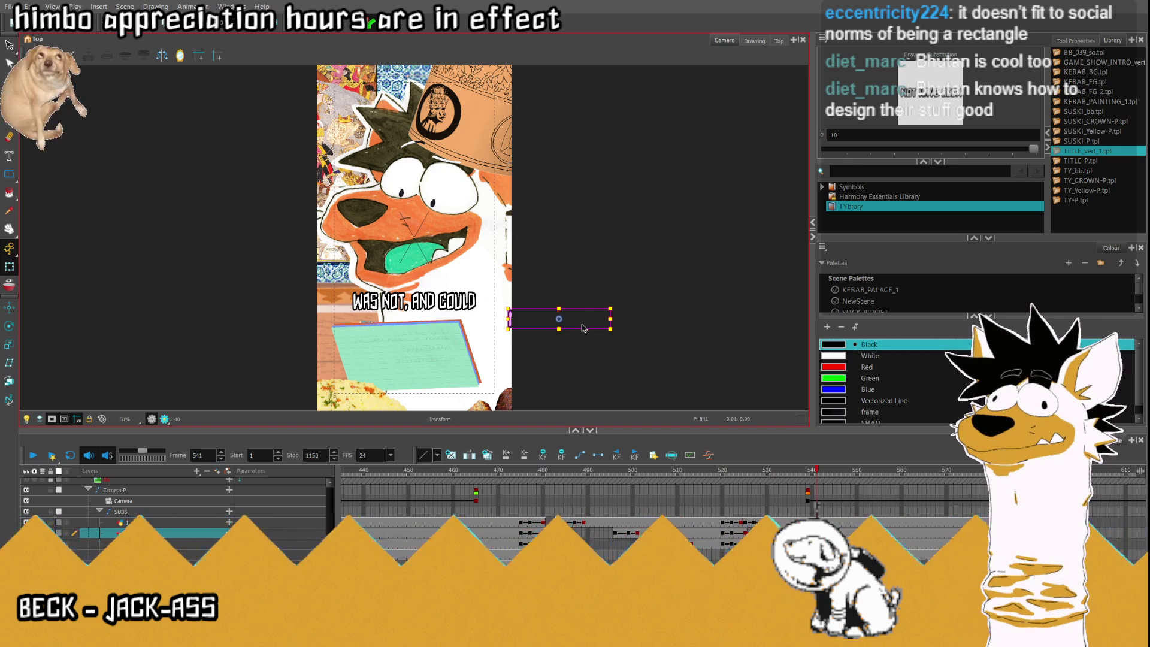
Step through frames 544–548 until the ACHIEVED BY line appears, then advance to 550.
key("period")
key("period")
key("period")
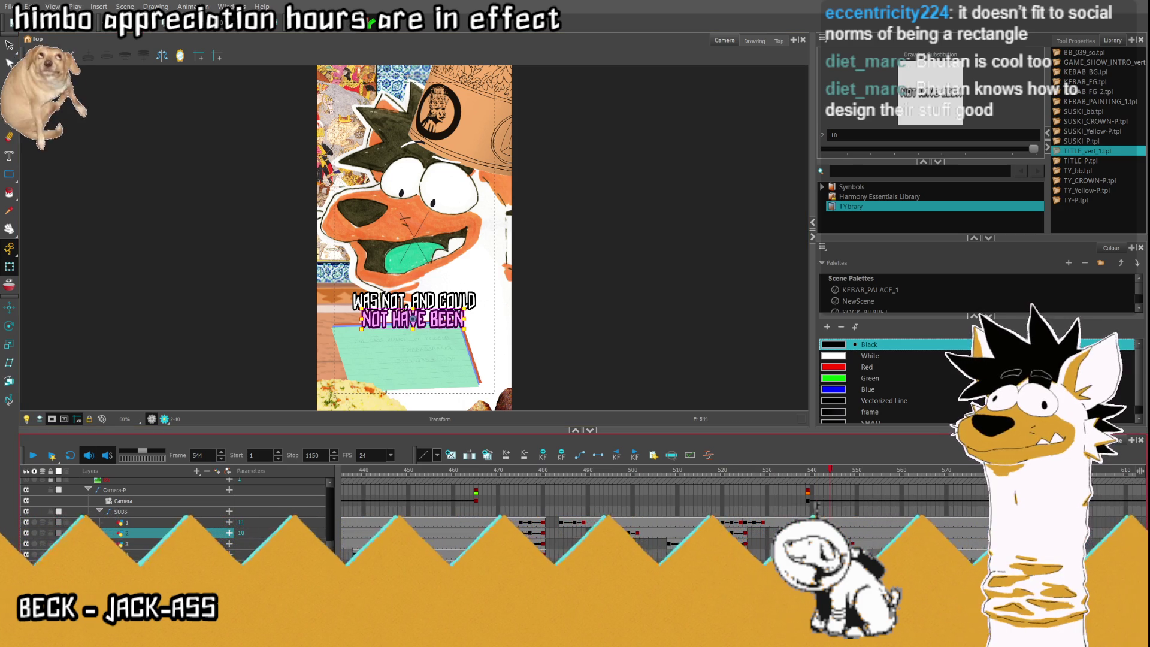
key("period")
key("period")
key("comma")
key("comma")
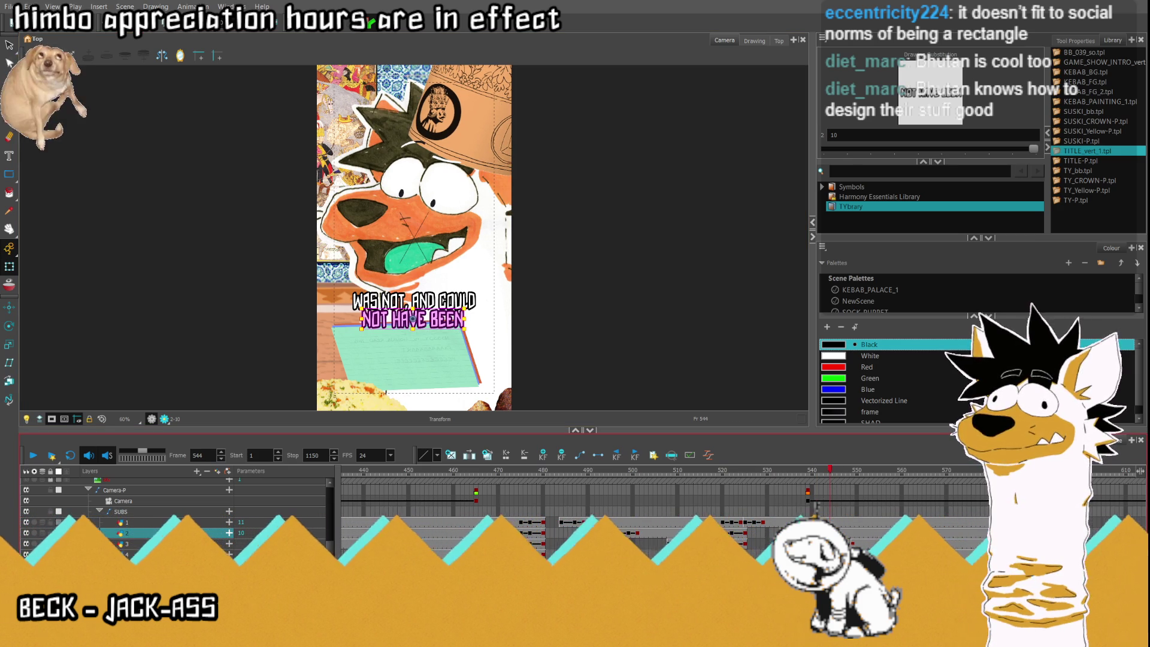
key("period")
key("period")
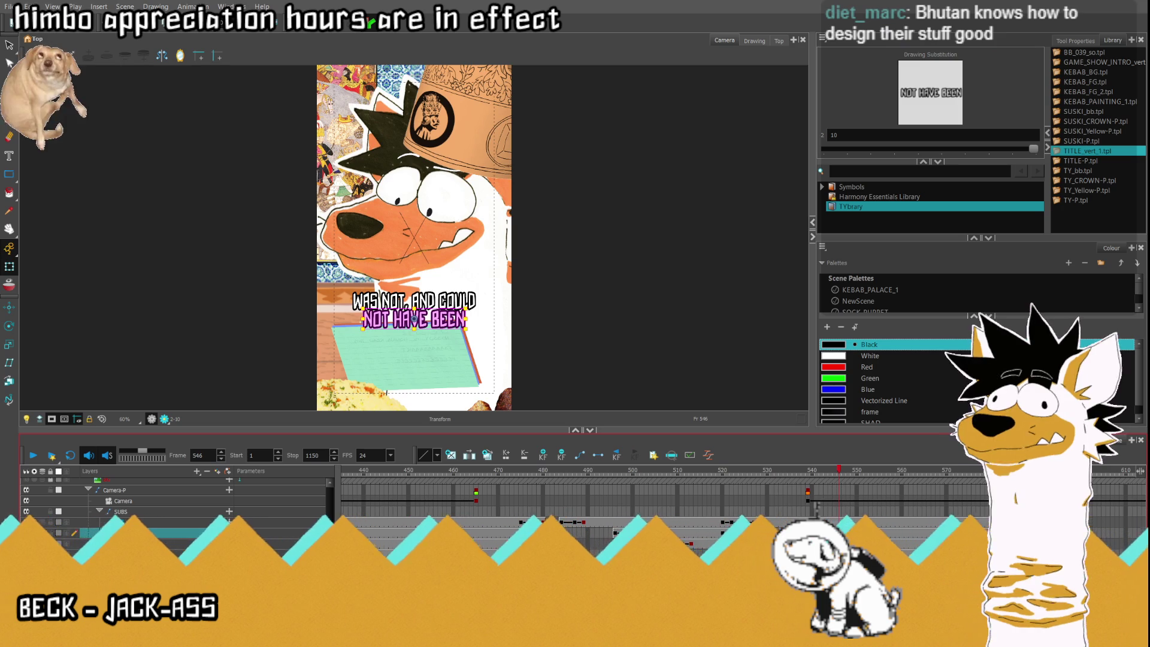
key("period")
key("period")
key("period")
key("comma")
key("comma")
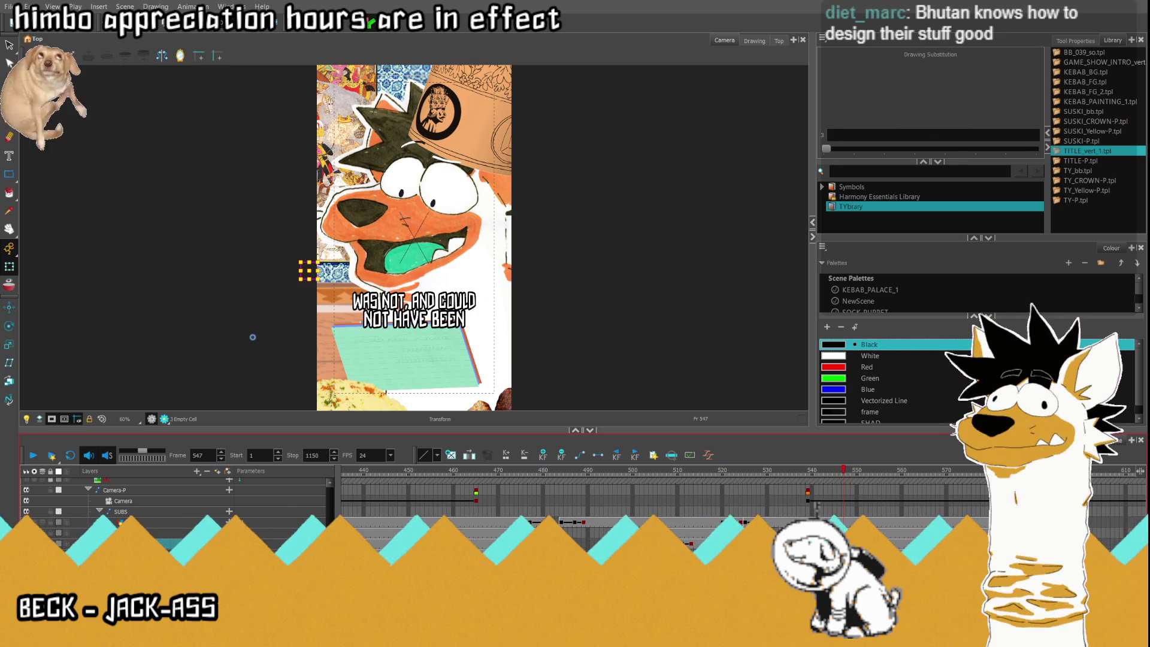
key("period")
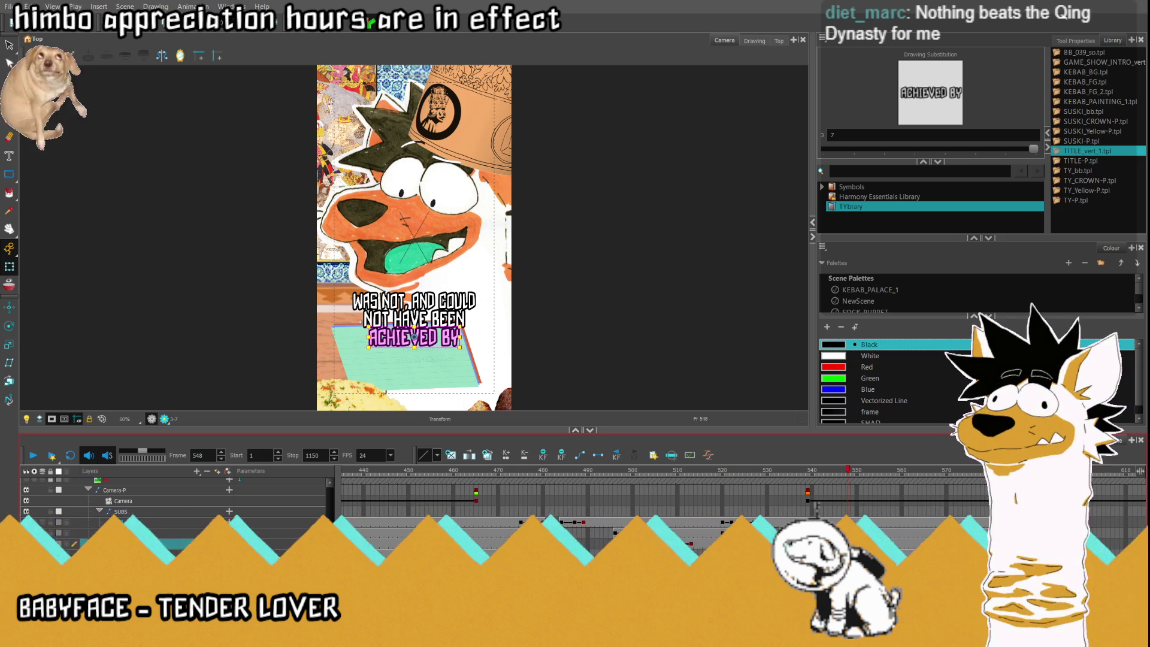
left_click_drag(849, 470, 870, 472)
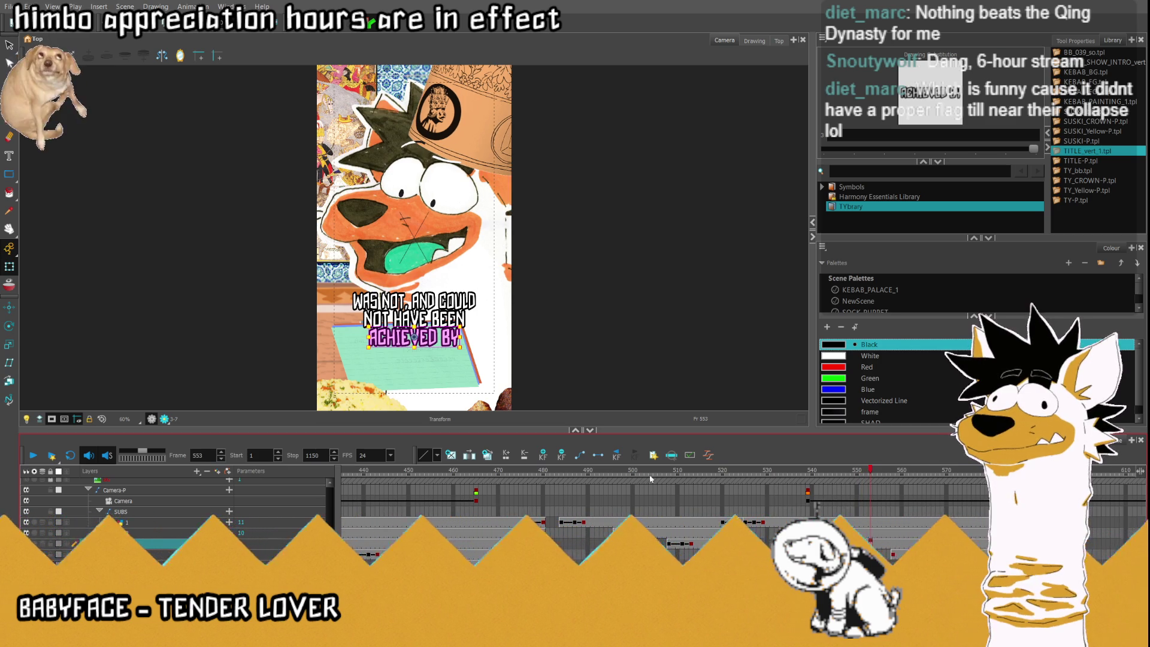
Push the ACHIEVED BY line off-frame right at frame 548 and replay from frame 540.
key("comma")
key("comma")
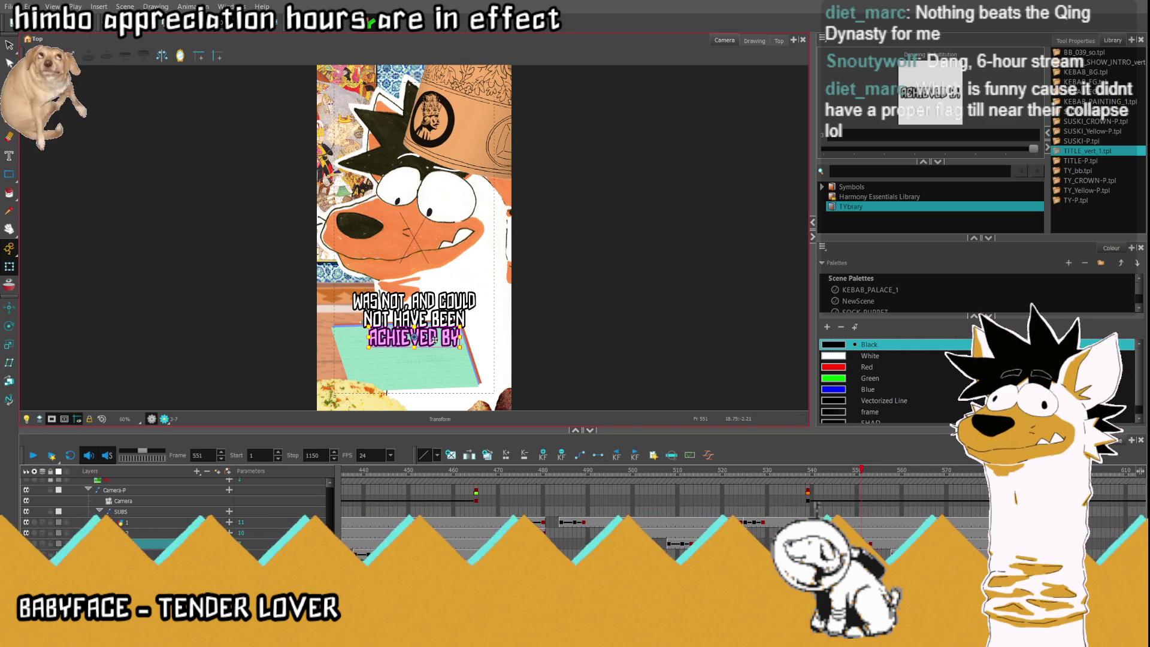
key("Left")
key("Left")
key("Left")
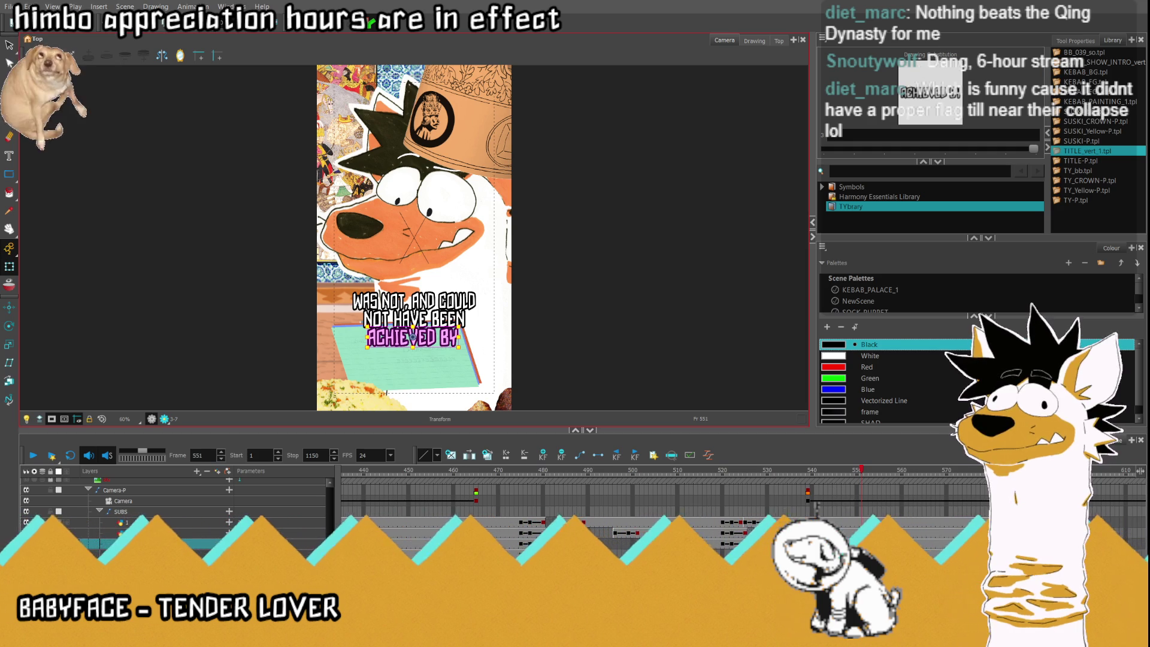
key("comma")
key("comma")
key("comma")
left_click_drag(432, 340, 569, 339)
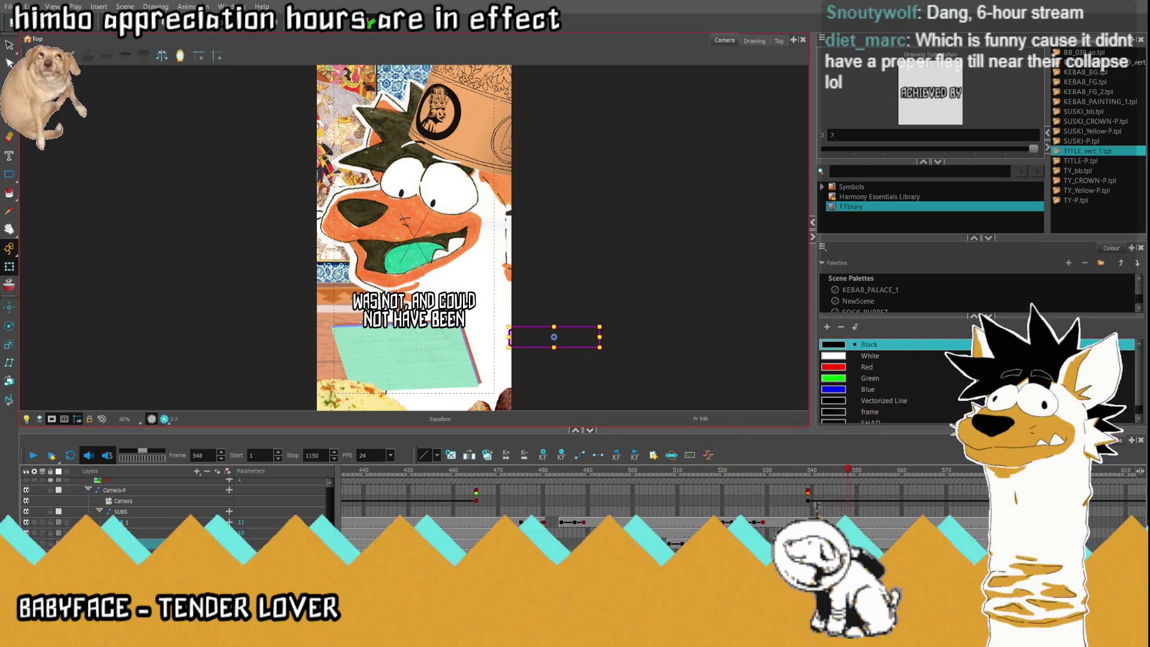
key("semicolon")
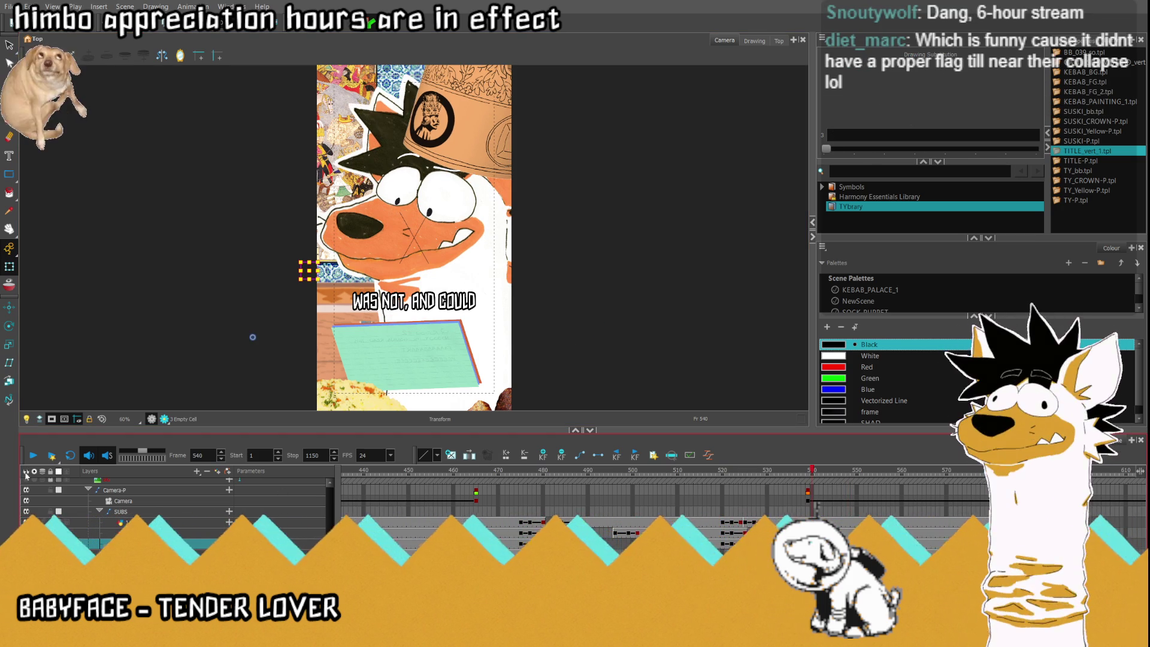
key("Return")
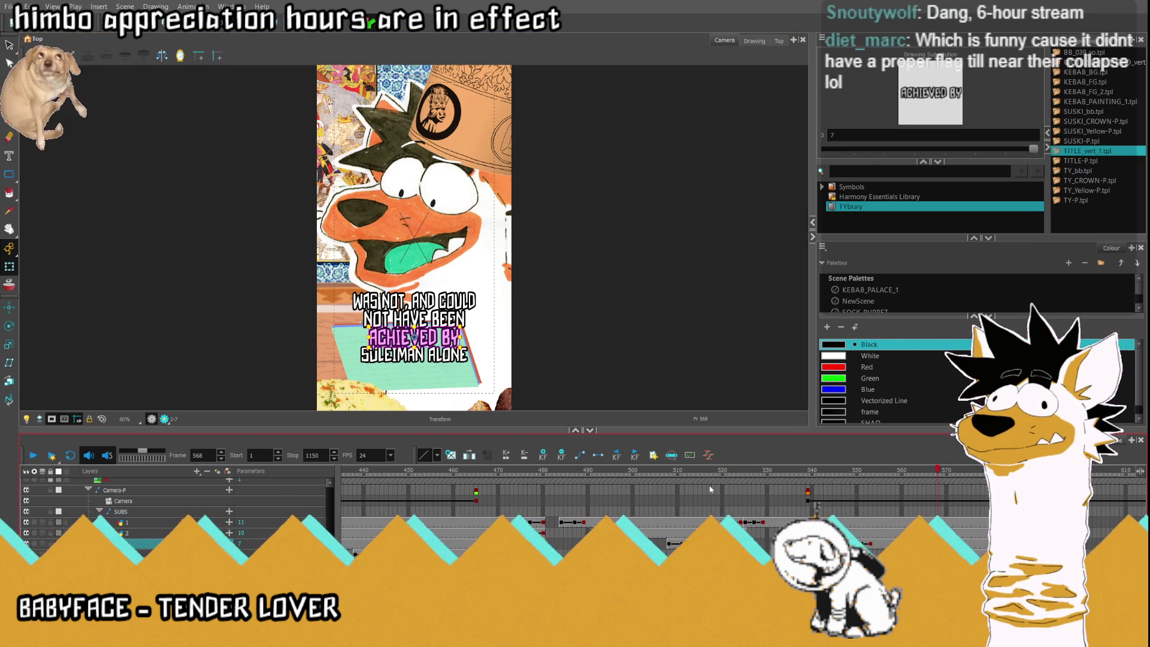
key("semicolon")
left_click(32, 458)
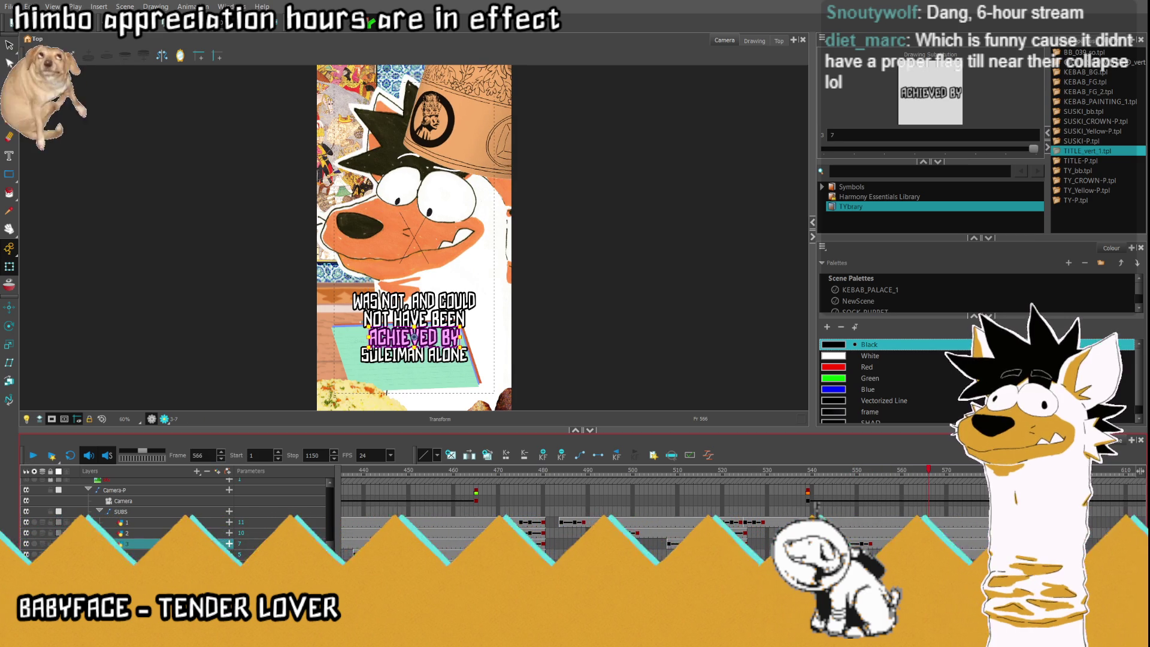
At frame 558, move the SULEIMAN ALONE line off the frame's right side.
left_click(917, 472)
mouse_move(917, 473)
left_mouse_down()
mouse_move(892, 479)
mouse_move(906, 498)
left_mouse_up()
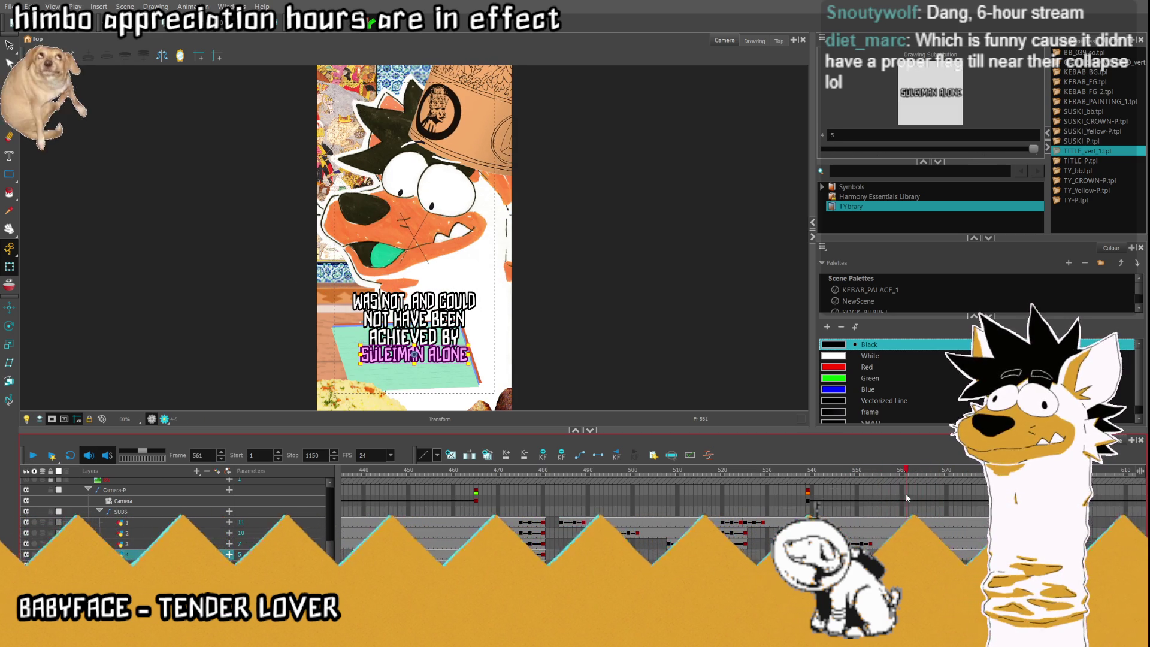
key("period")
key("period")
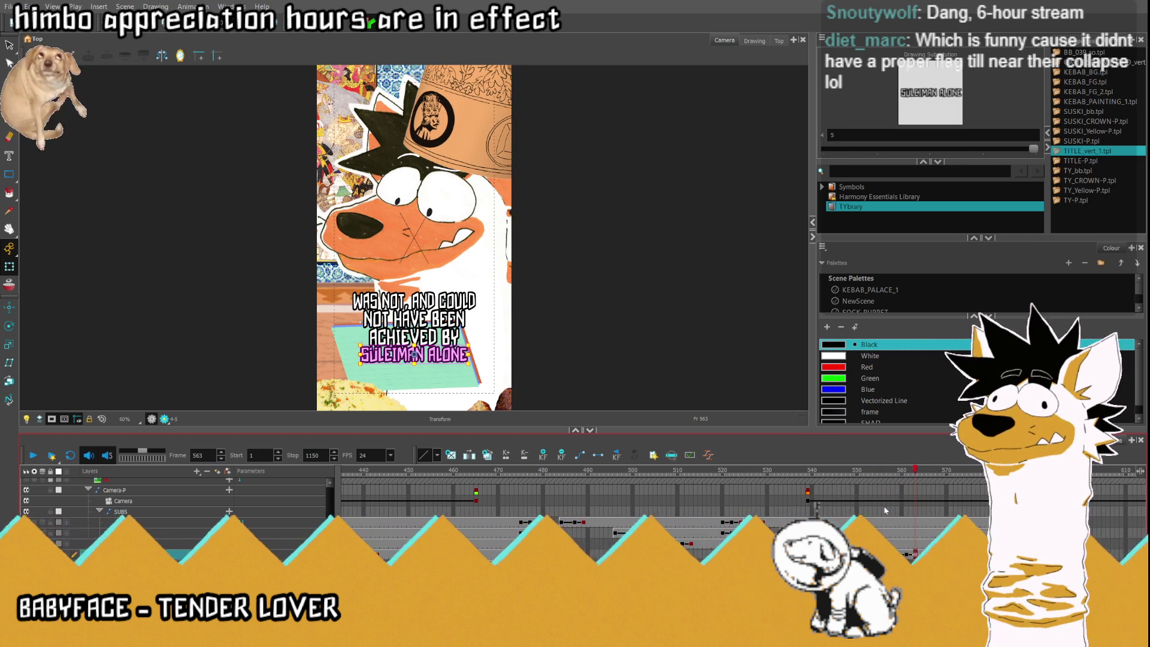
key("comma")
key("comma")
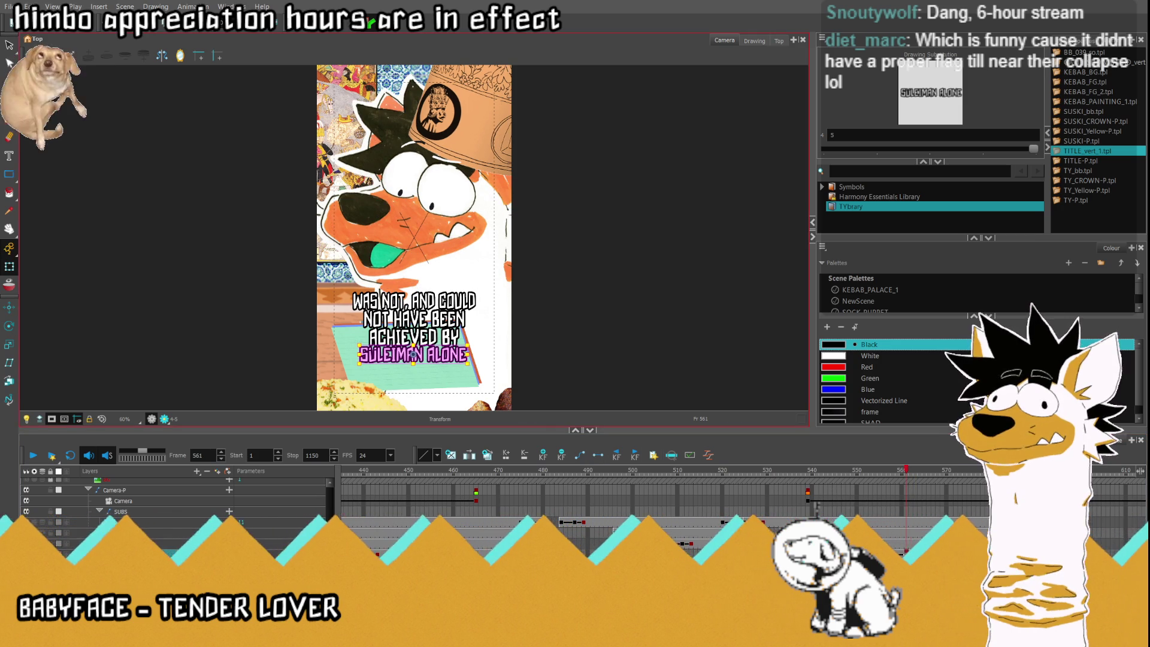
key("comma")
key("comma")
key("comma")
left_click_drag(437, 363, 585, 363)
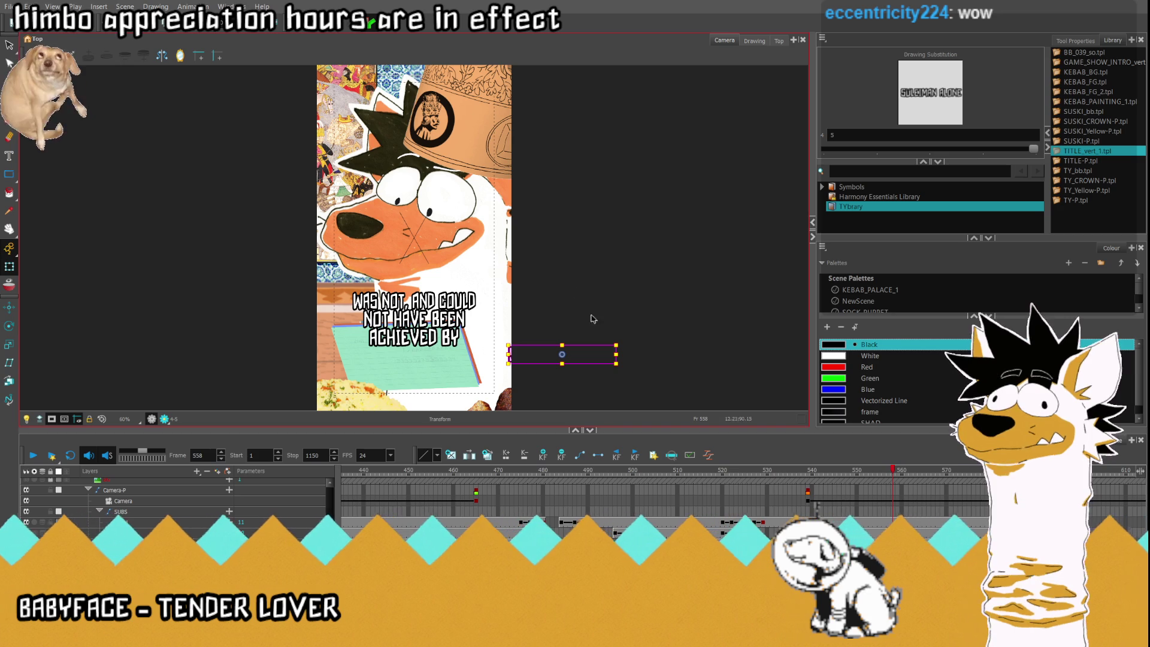
Replay from frame 518 to check the full subtitle, then select the caption lines at frame 576.
left_click(713, 522)
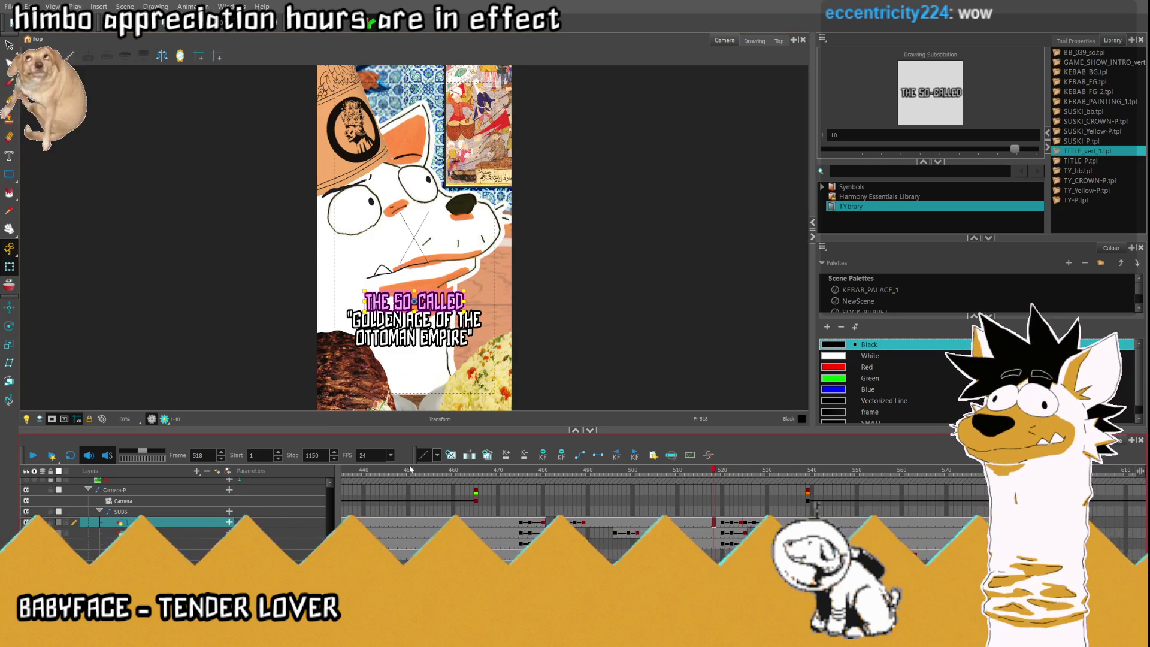
left_click(33, 456)
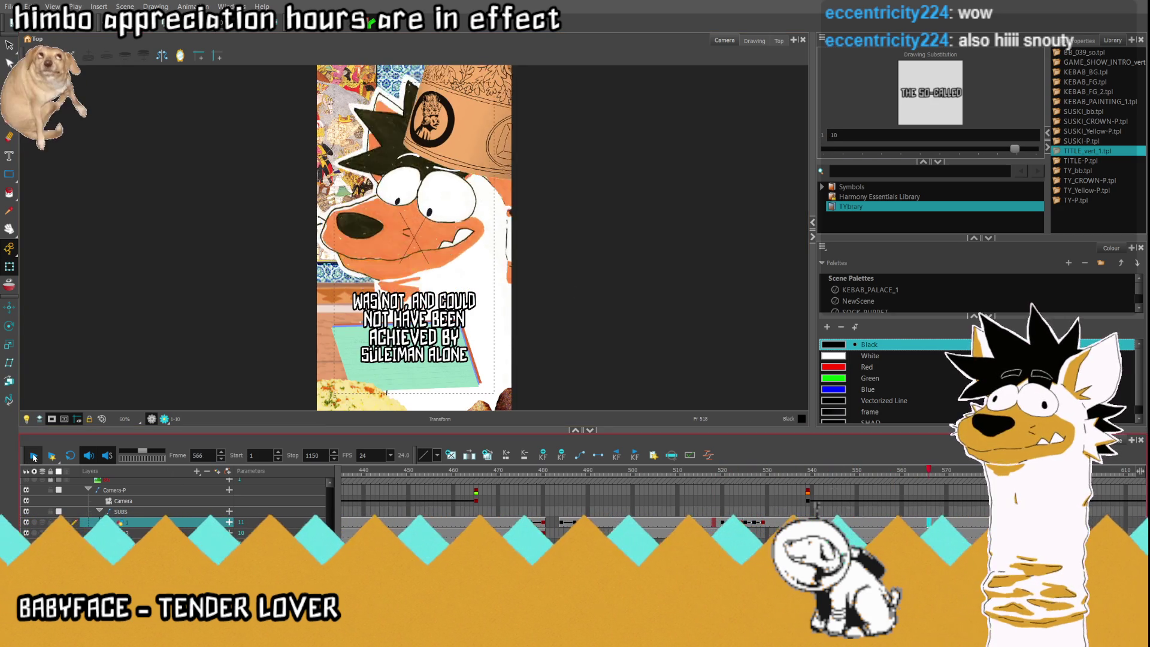
left_click(33, 456)
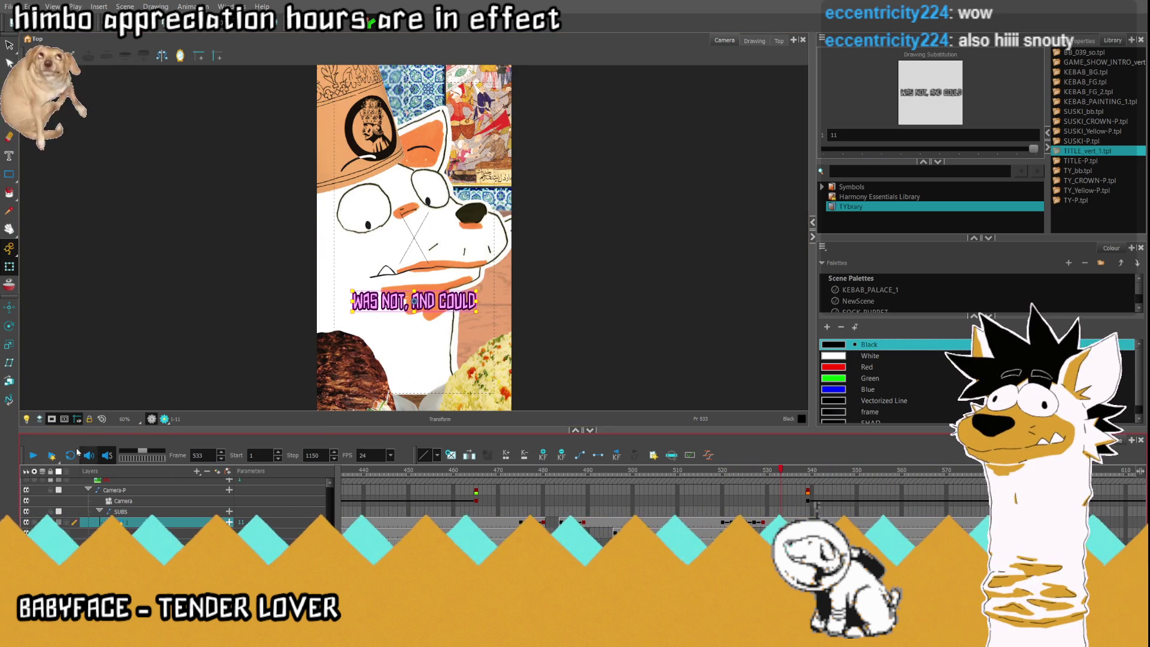
left_click(35, 456)
left_click(35, 456)
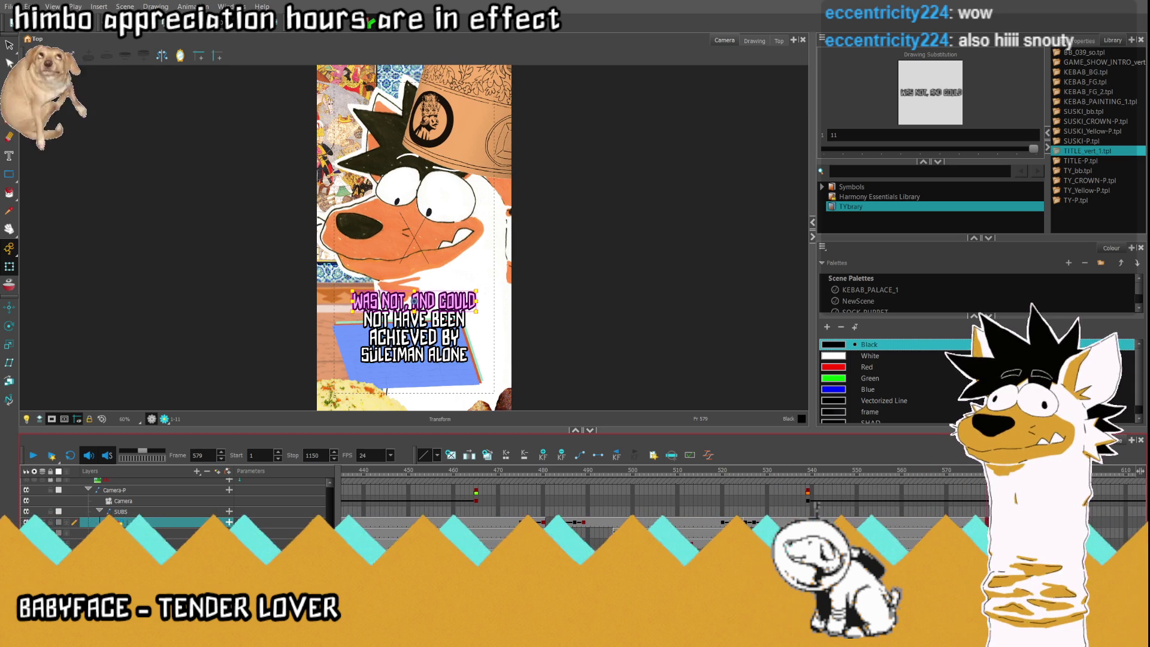
left_click(414, 319)
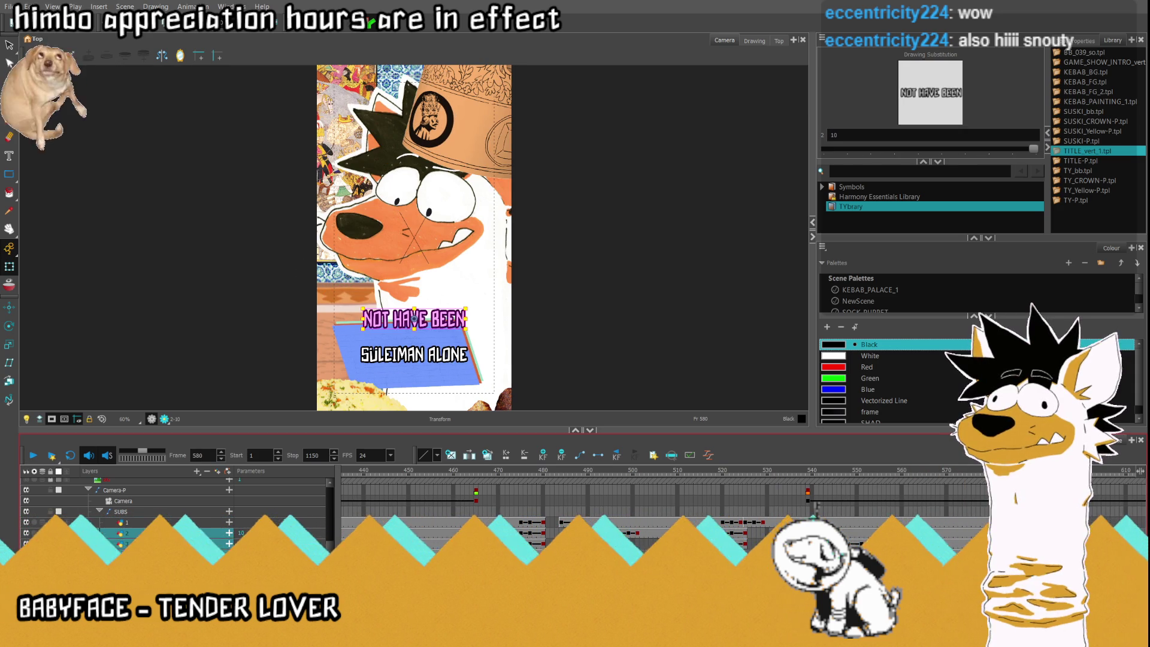
key("comma")
left_click(414, 302)
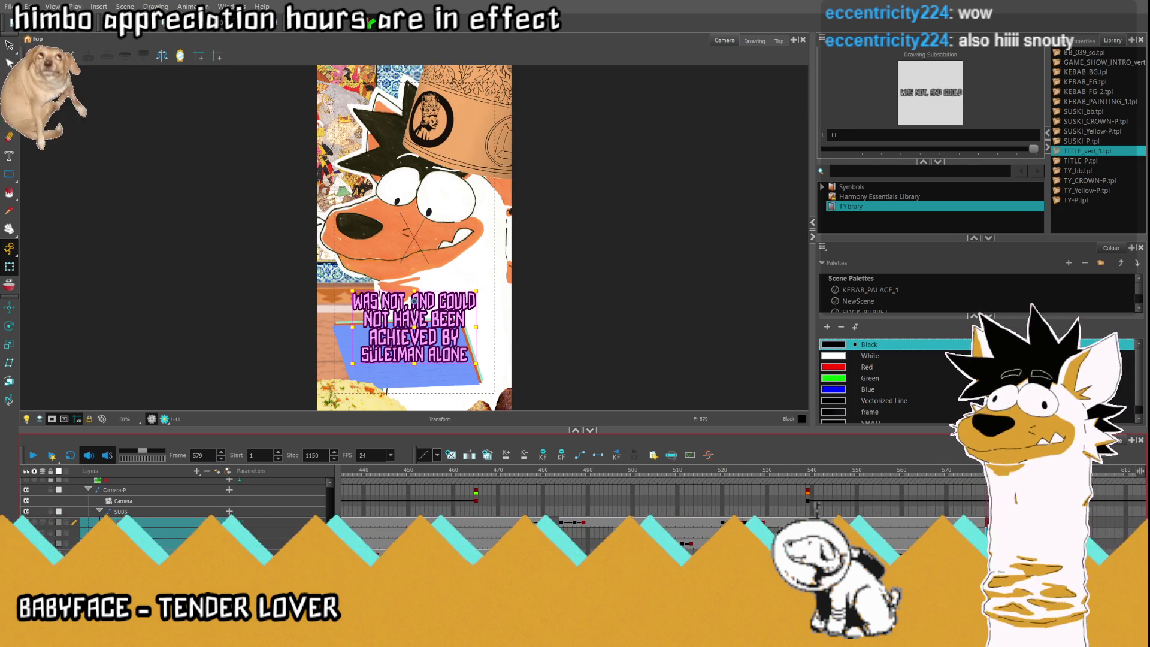
left_click(592, 456)
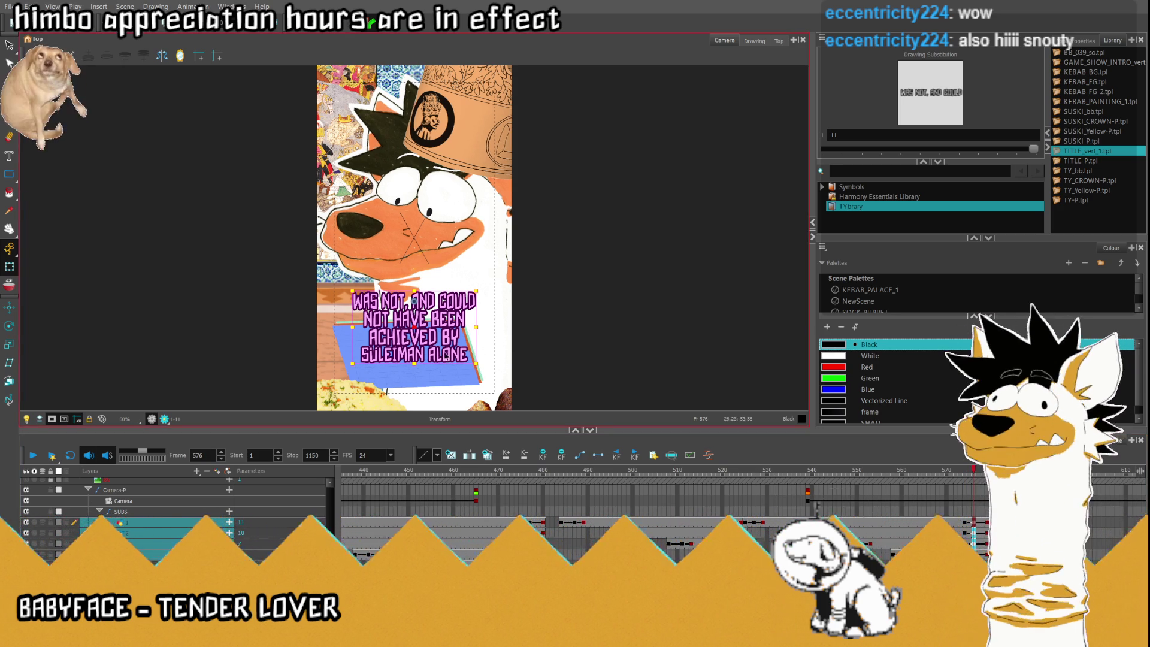
At frame 579, drag the four-line subtitle block down toward the bottom of the frame.
key("Up")
key("Up")
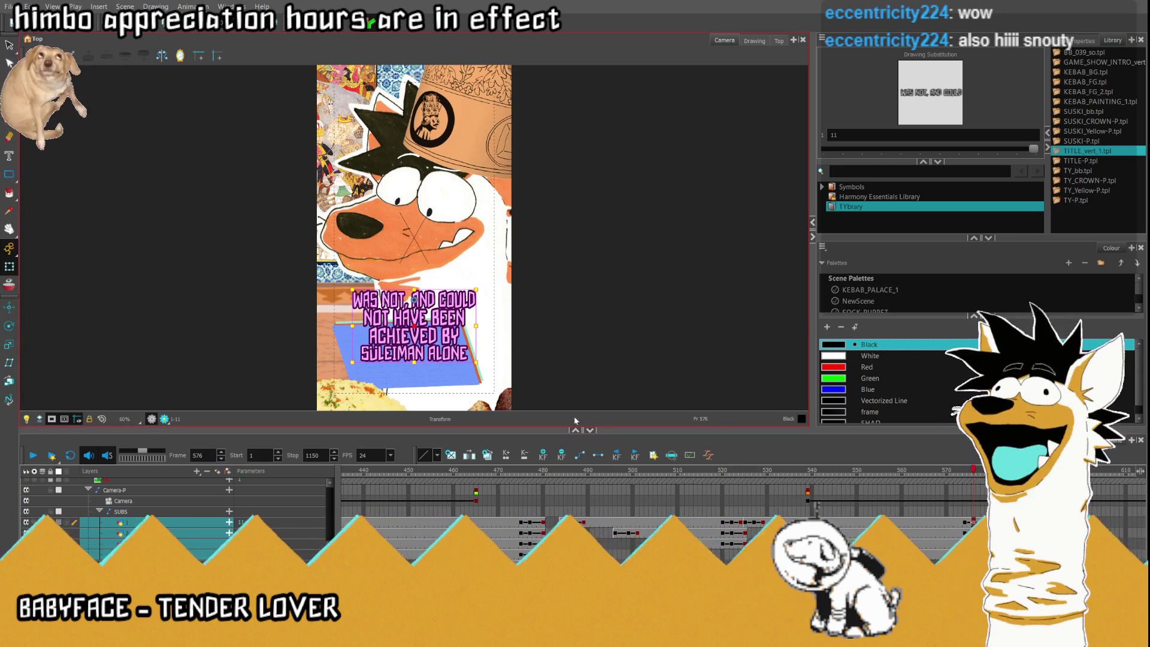
left_click_drag(972, 474, 986, 473)
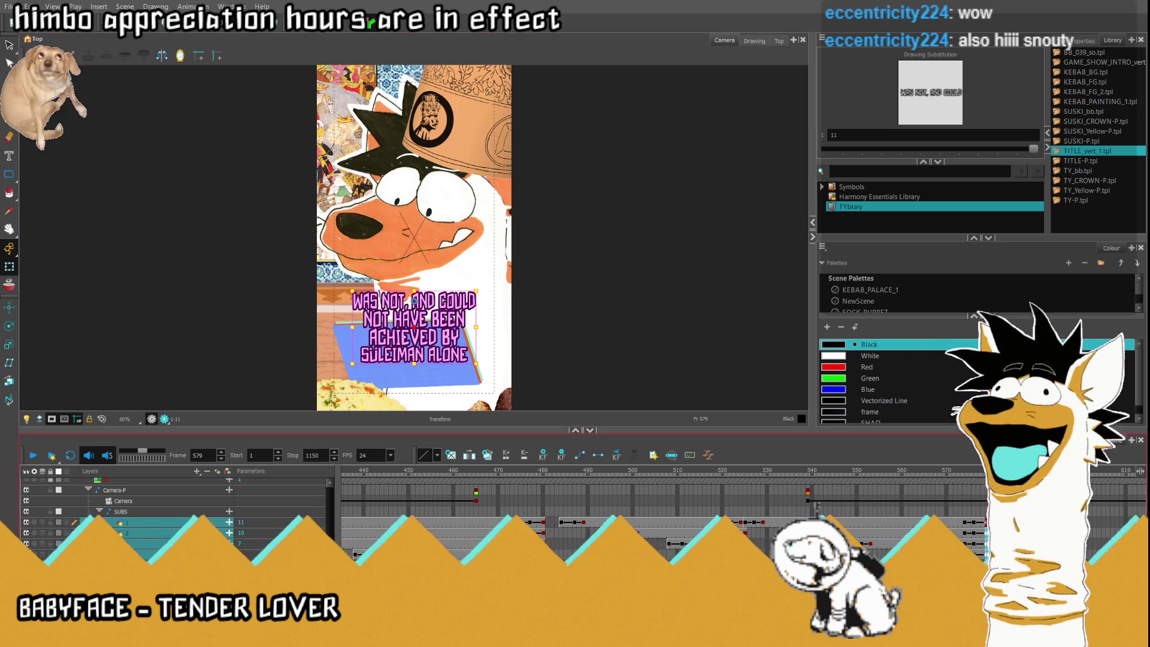
left_click_drag(422, 327, 431, 443)
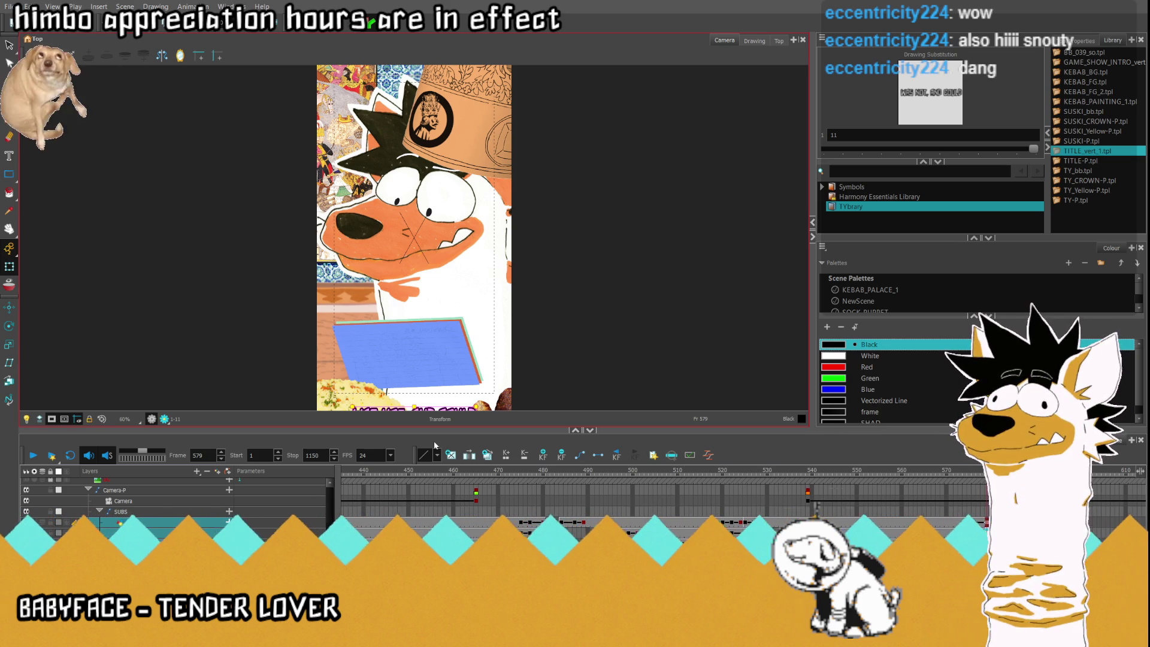
Replay from frame 524 and scrub to frame 604 to check the drop and exit.
left_click(742, 514)
left_click(30, 455)
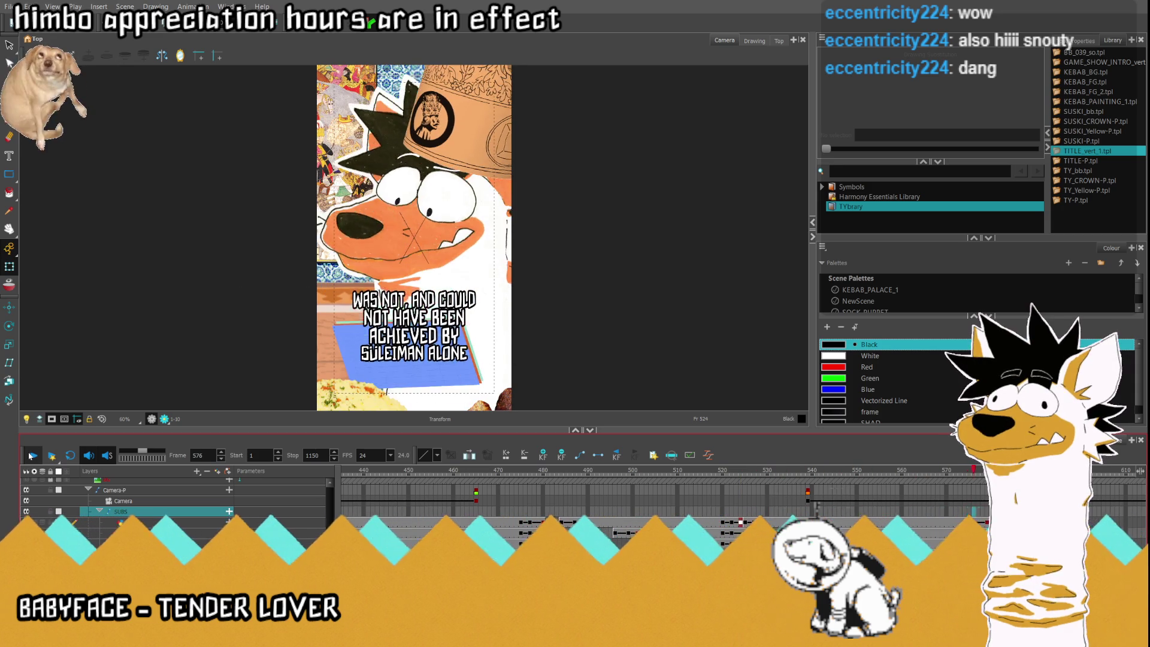
key("Return")
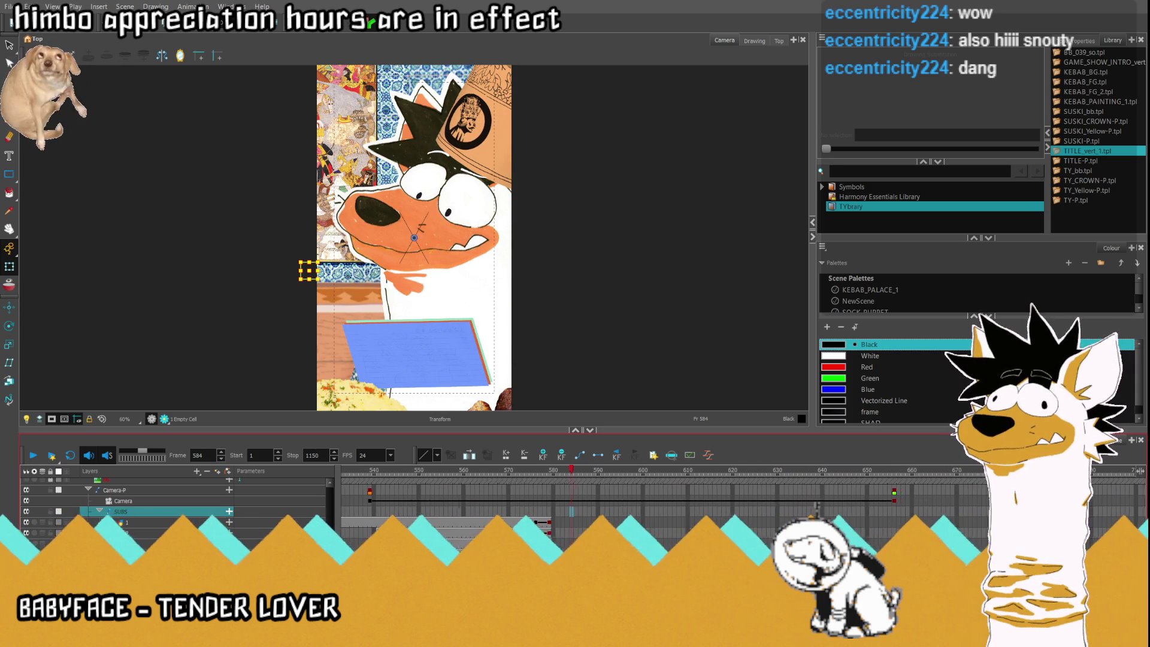
left_click_drag(574, 477, 661, 487)
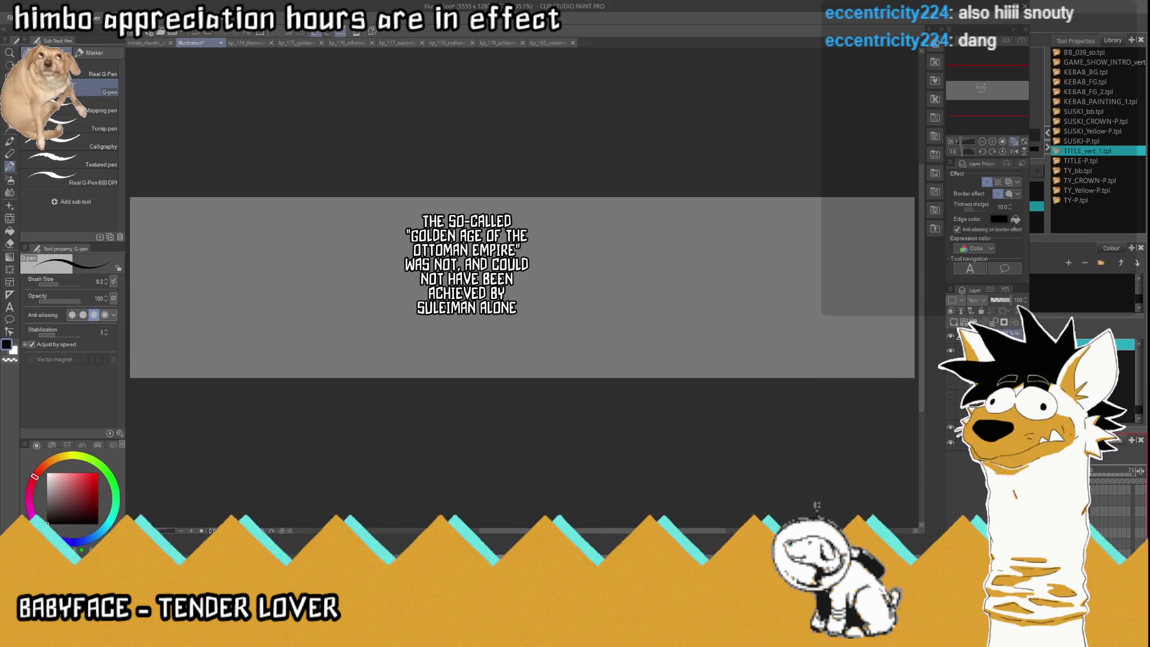
Replace all the subtitle text with the word RATHER.
scroll(515, 235, "up", 3)
key("t")
mouse_move(516, 363)
left_mouse_down()
mouse_move(371, 264)
mouse_move(258, 157)
left_mouse_up()
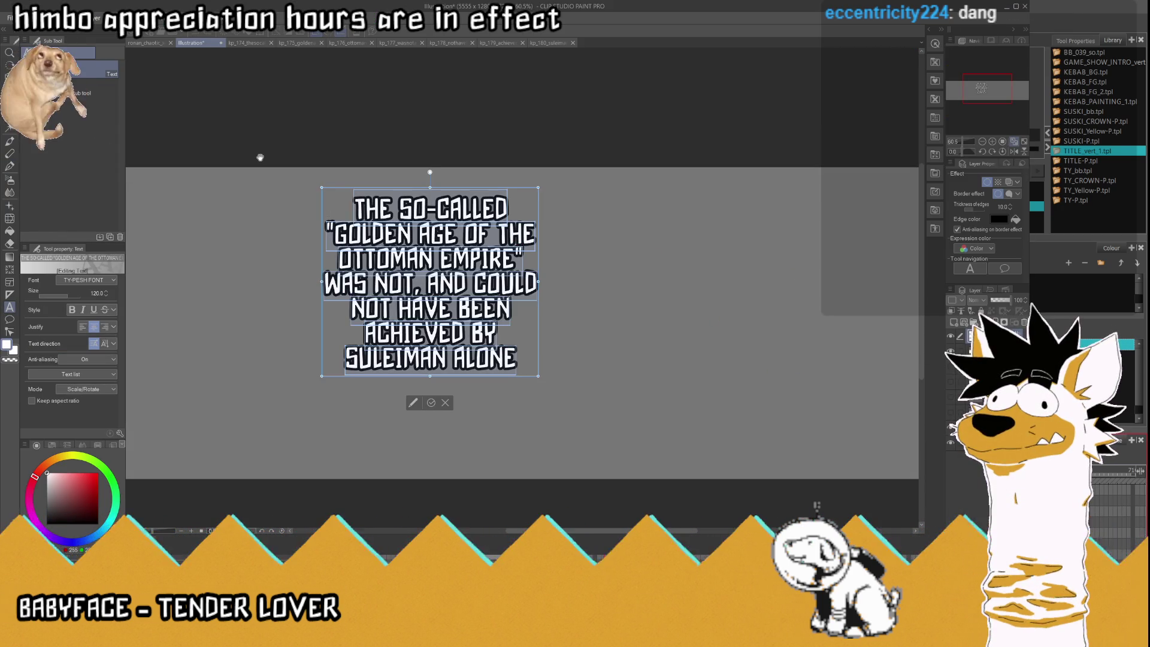
type("RATHER")
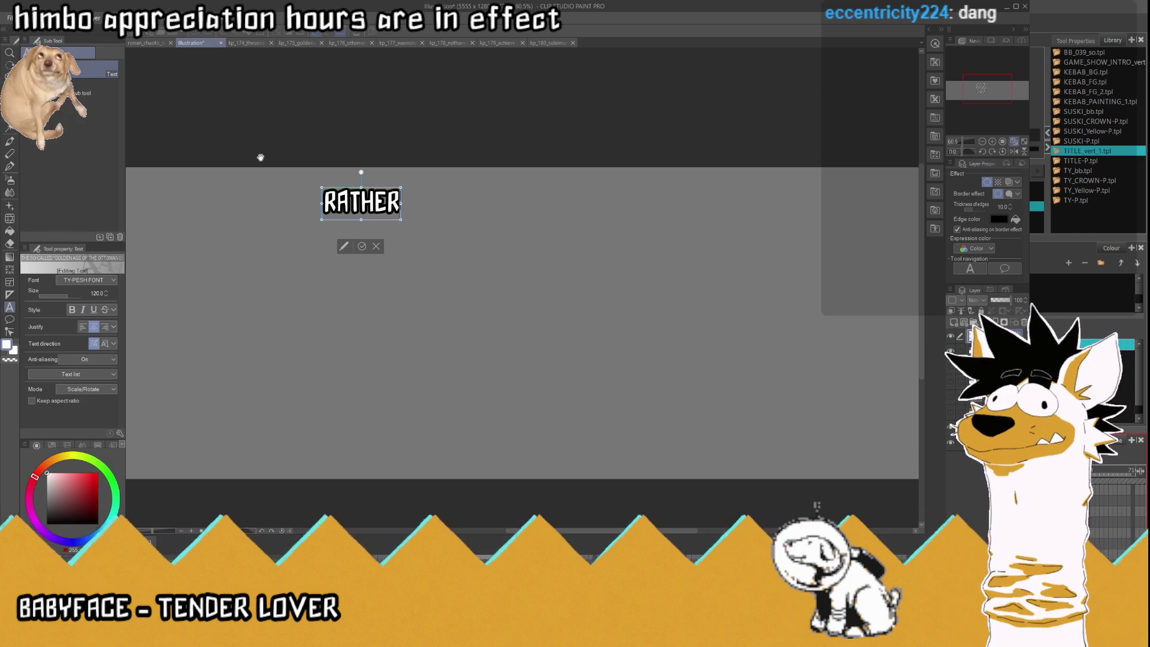
left_click(361, 246)
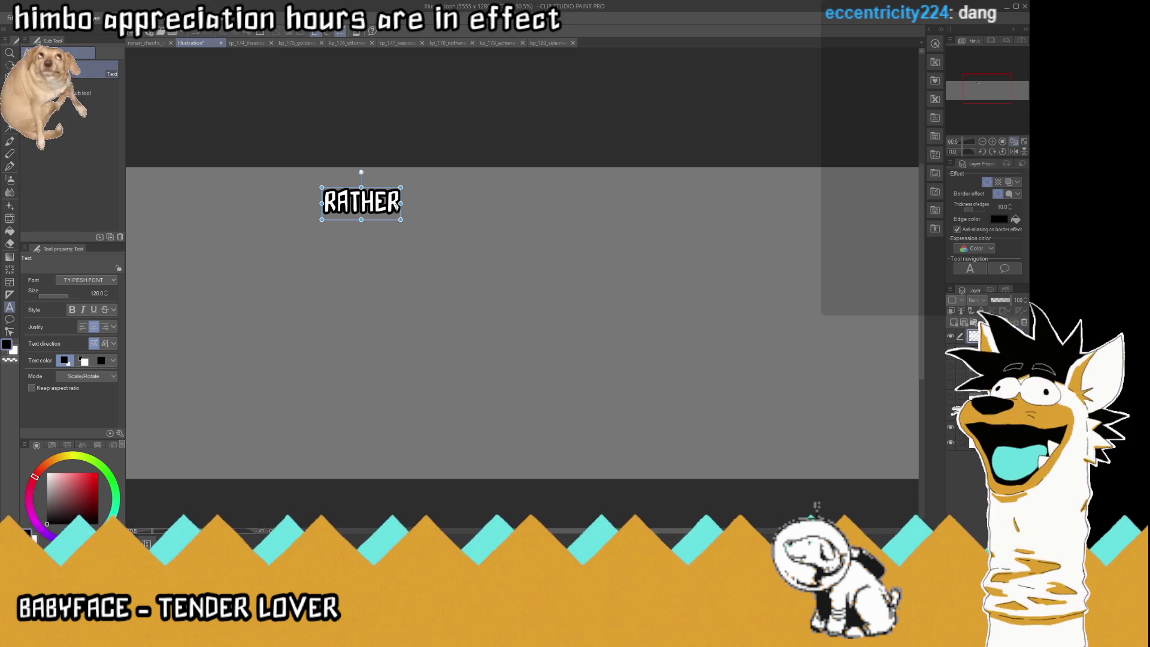
Extend it to 'RATHER, IT WAS A' and begin a second line, COLLABORATIVE EFFORT.
left_click(396, 202)
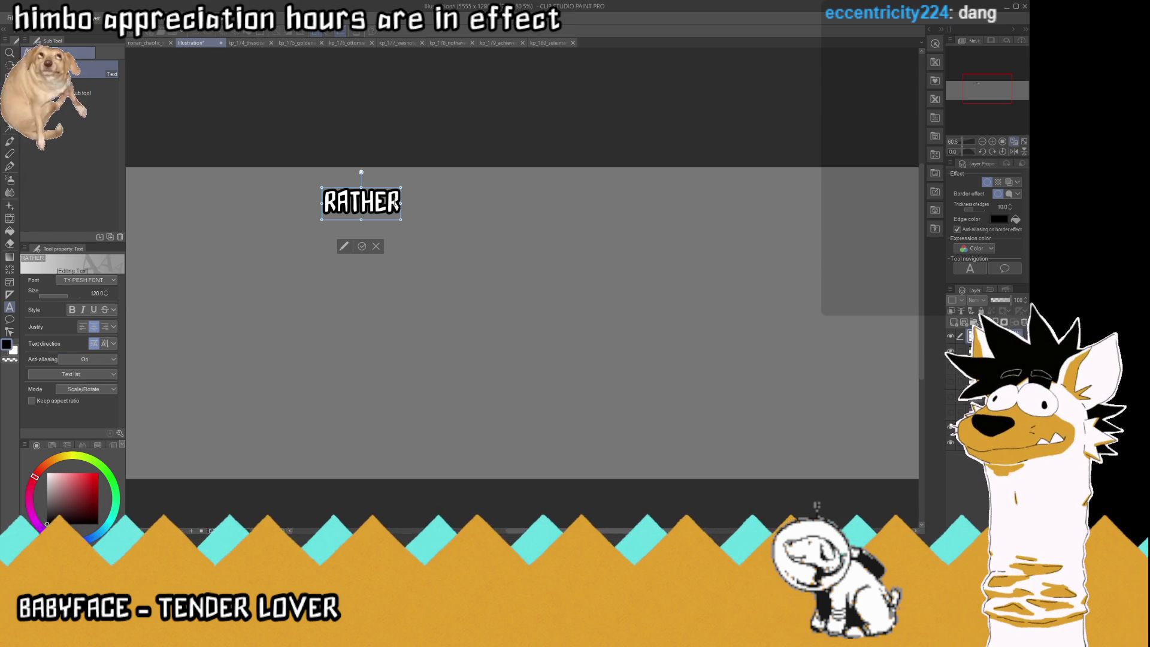
type(", IT WAS")
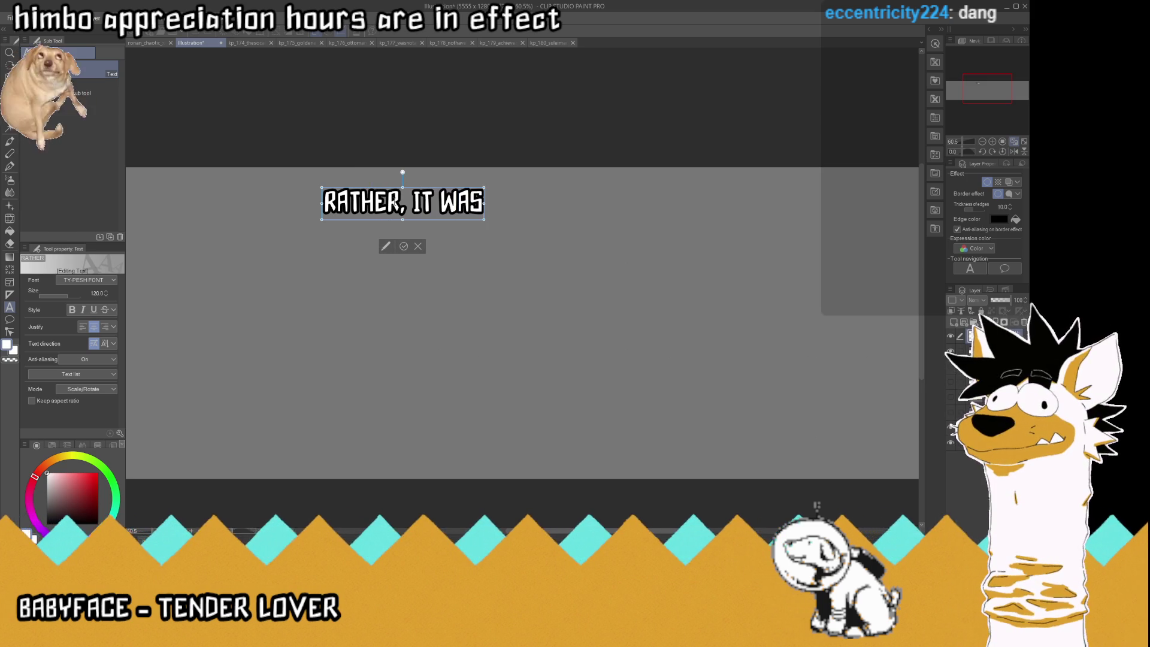
type(" A")
key("Return")
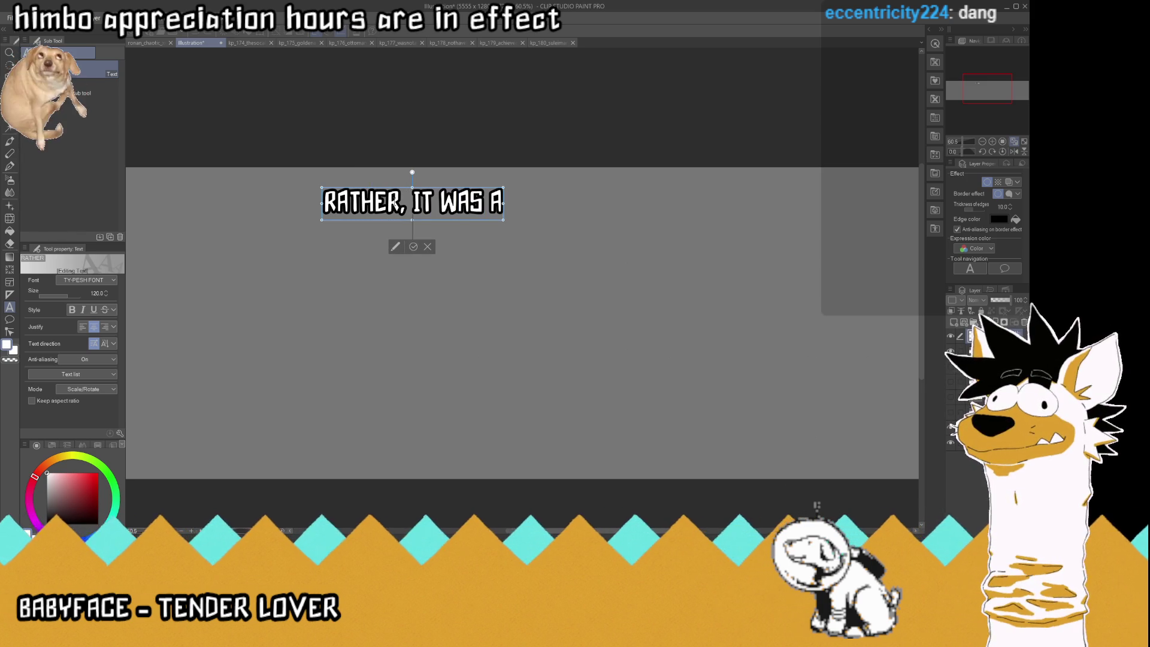
type("COLLABO")
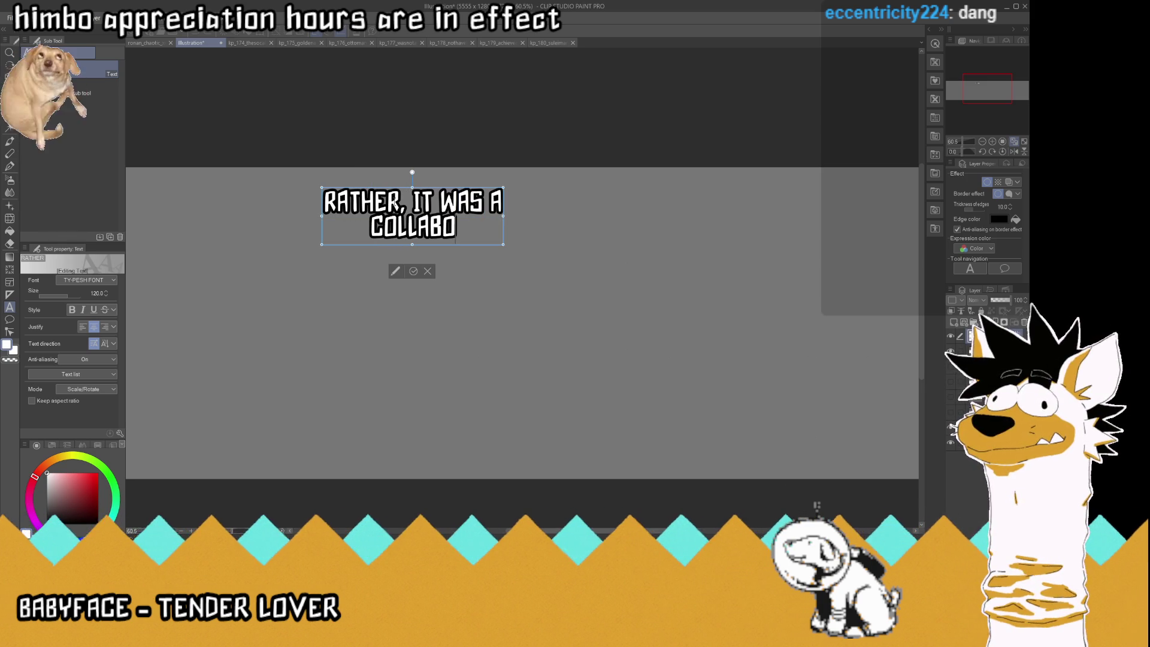
type("RATI")
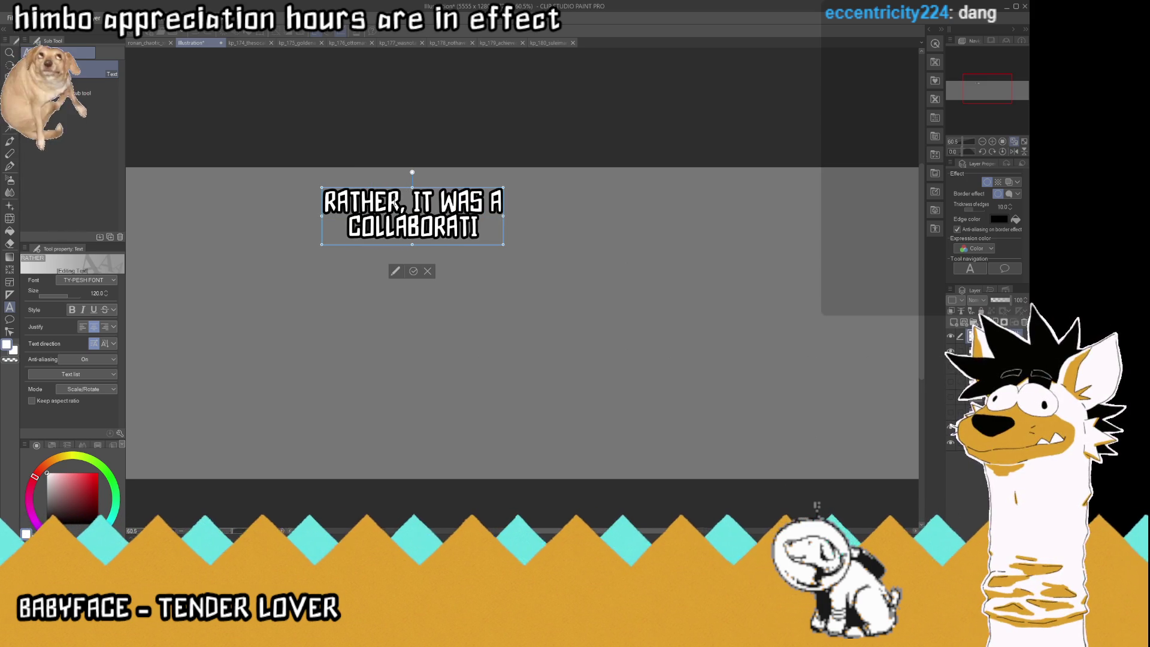
type("VE EFFORT")
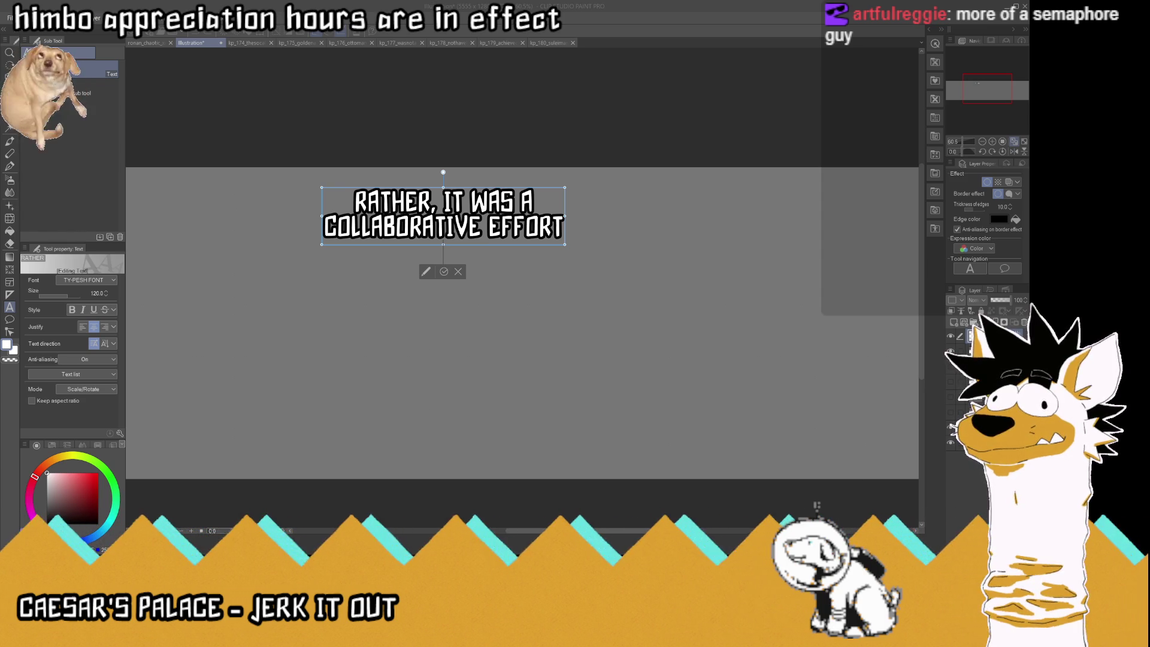
Add the lines 'OF HIS MANY ADVISORS' and 'AND ADMINISTRATORS' beneath COLLABORATIVE EFFORT.
key("Return")
type("O")
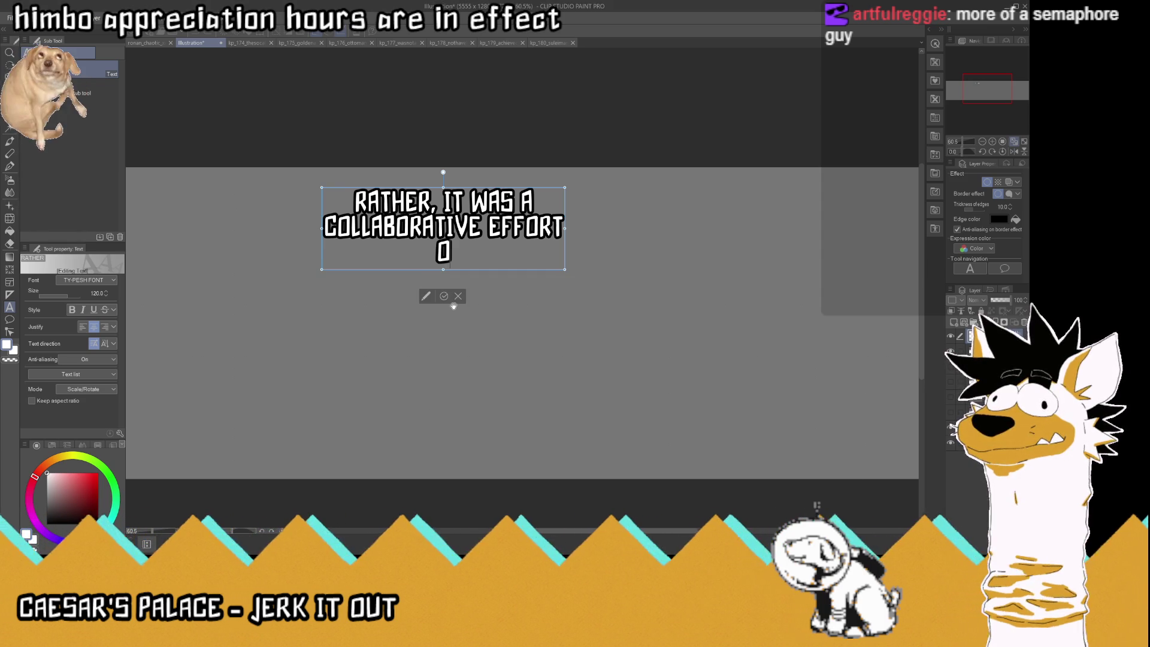
type("G")
key("BackSpace")
type("F H")
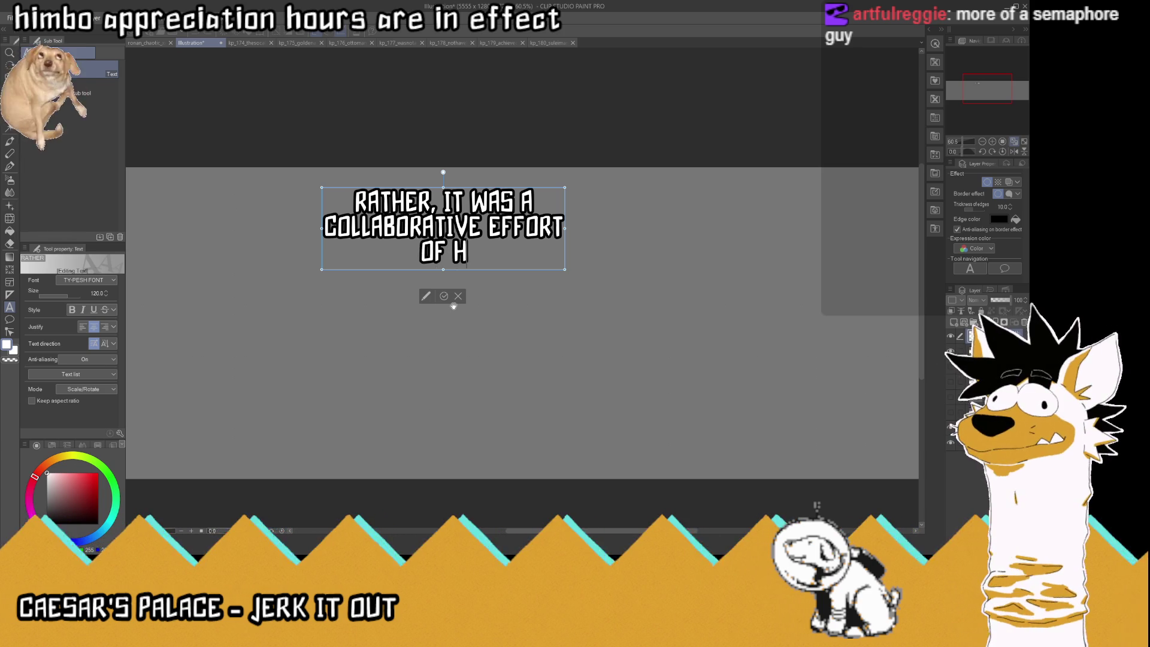
type("IS MANY A")
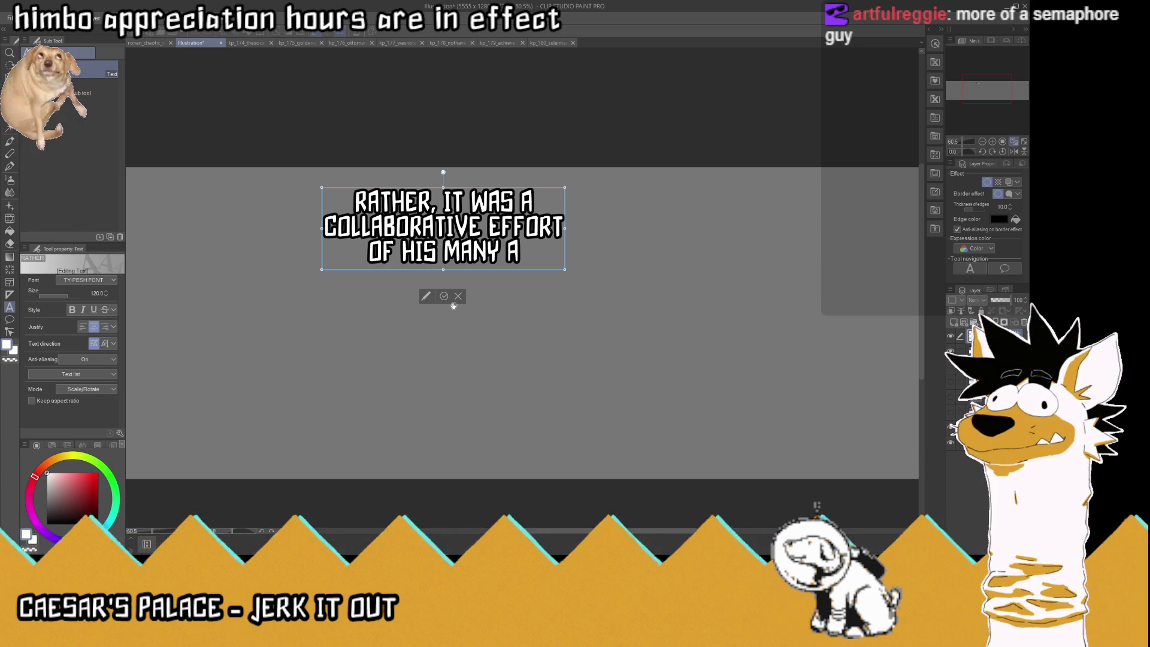
type("DVISORS")
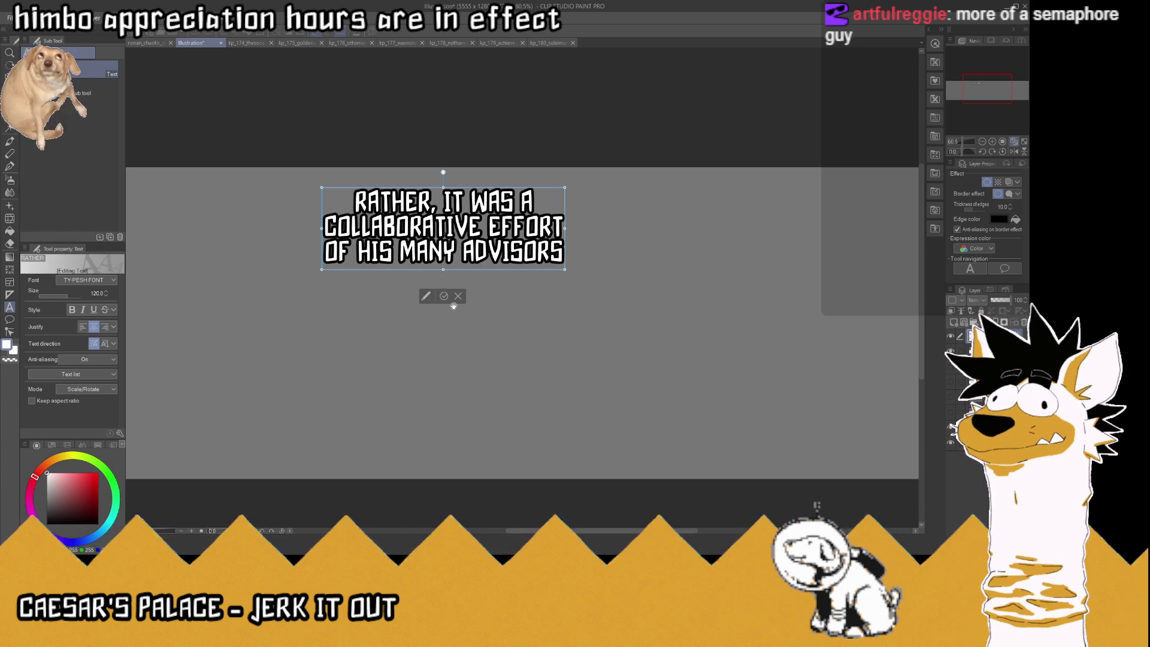
key("Return")
type("AND ADMIN")
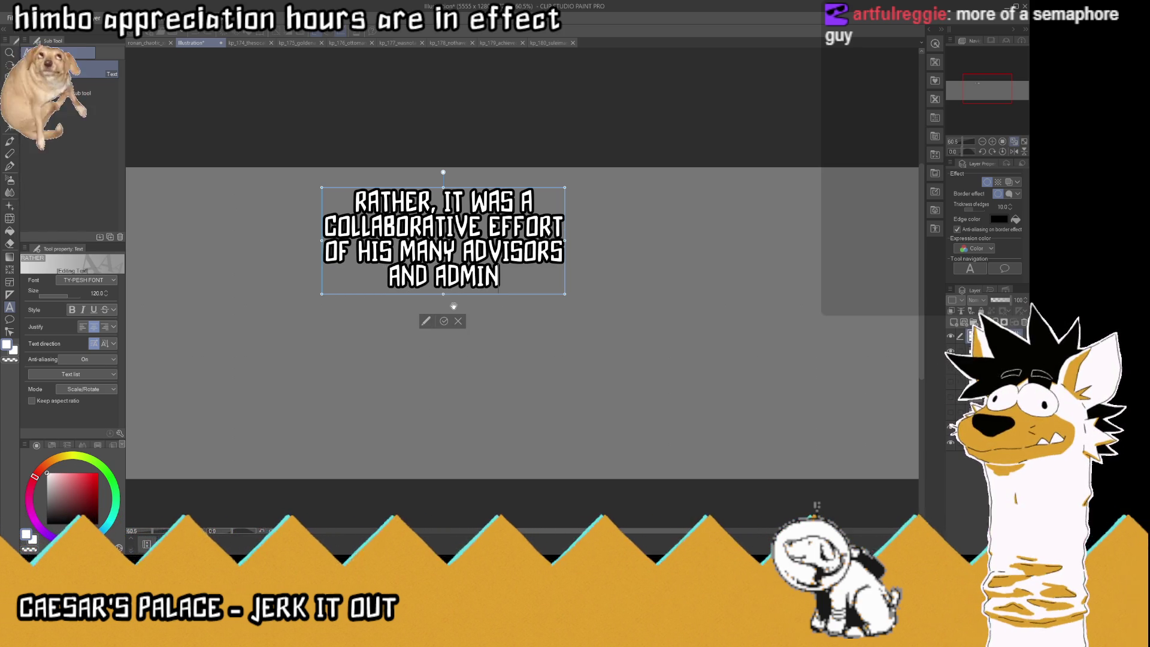
type("ISTRA")
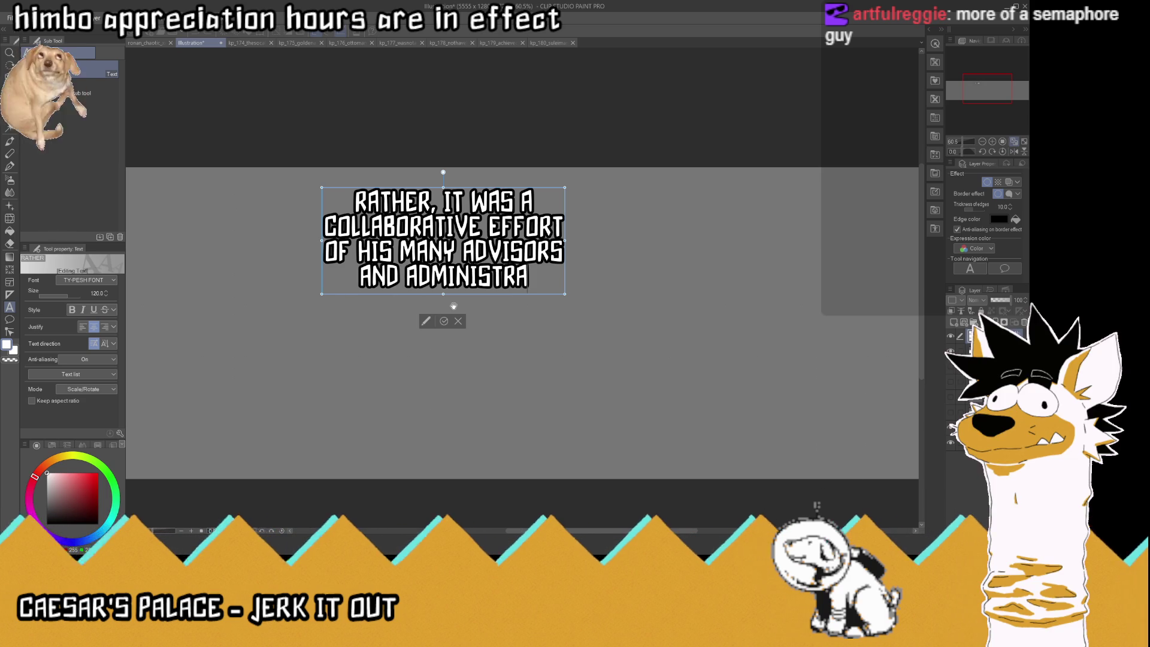
type("TORS")
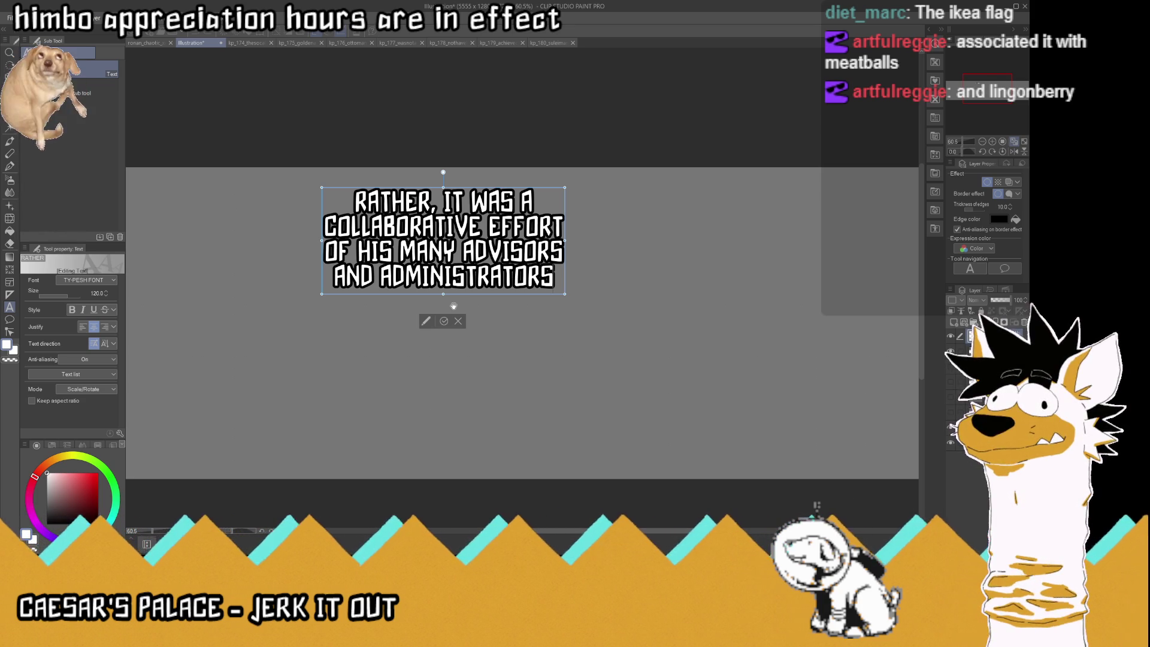
Put ADMINISTRATORS on its own line and join EFFORT with OF HIS.
left_click(380, 280)
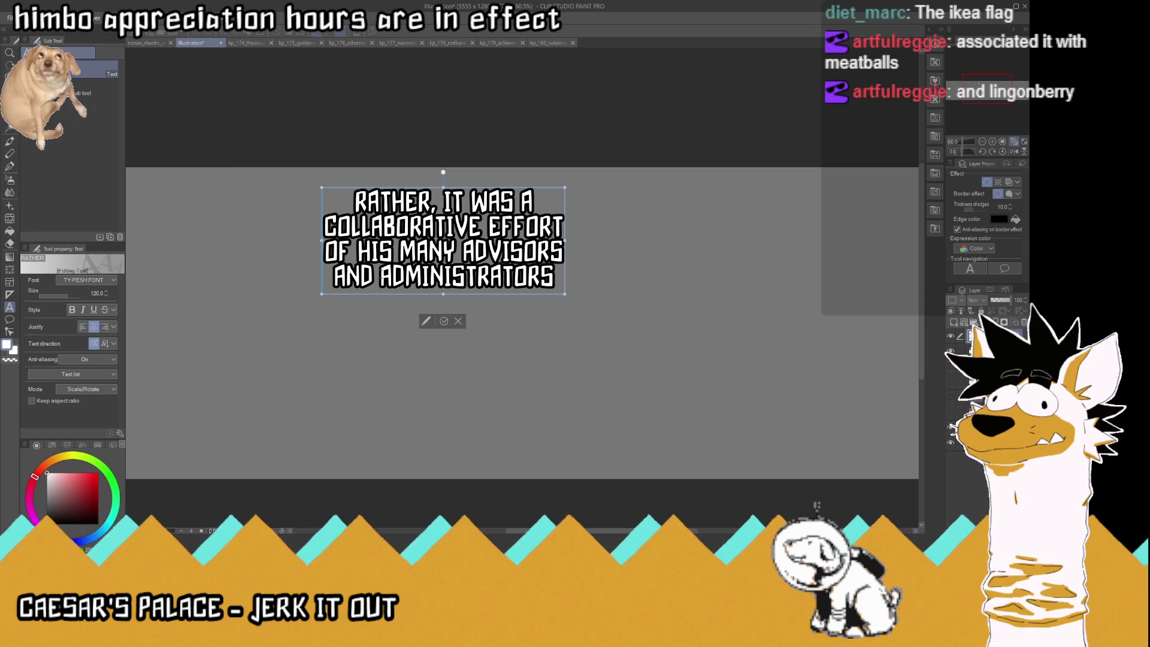
key("BackSpace")
key("Return")
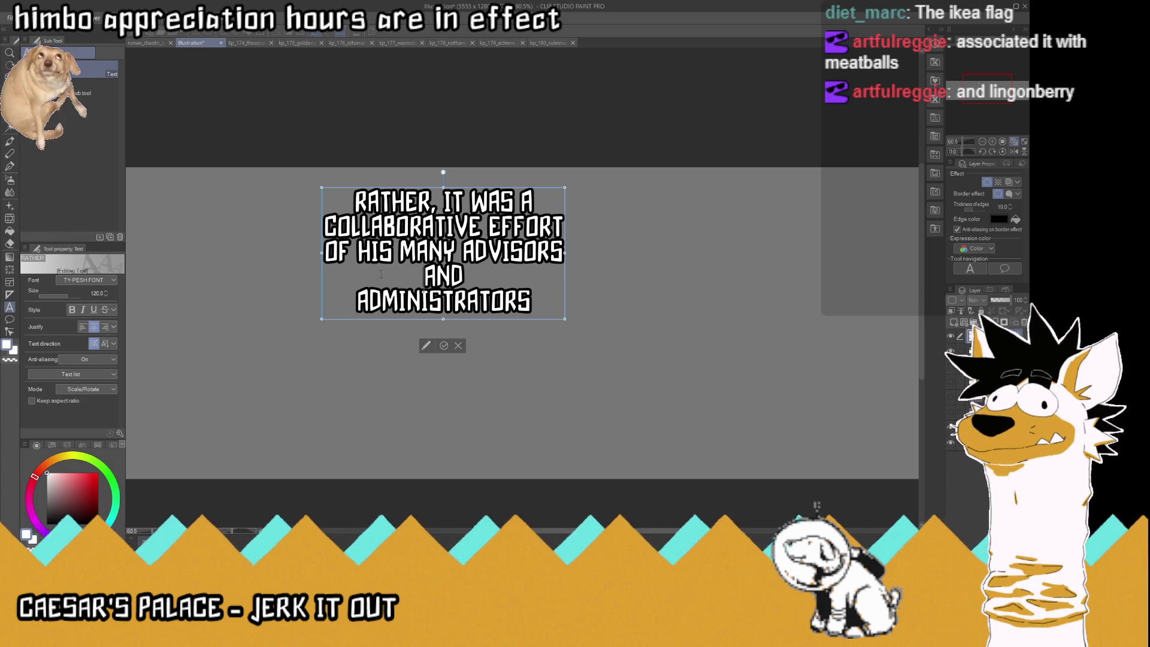
type("AD")
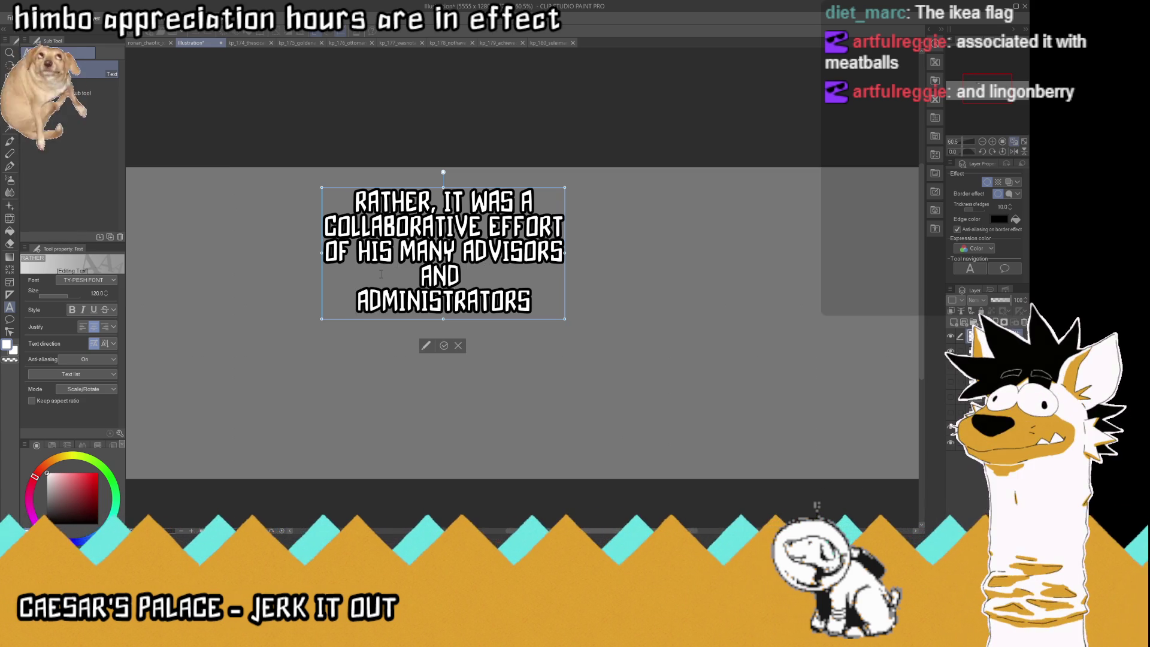
type("VISORS")
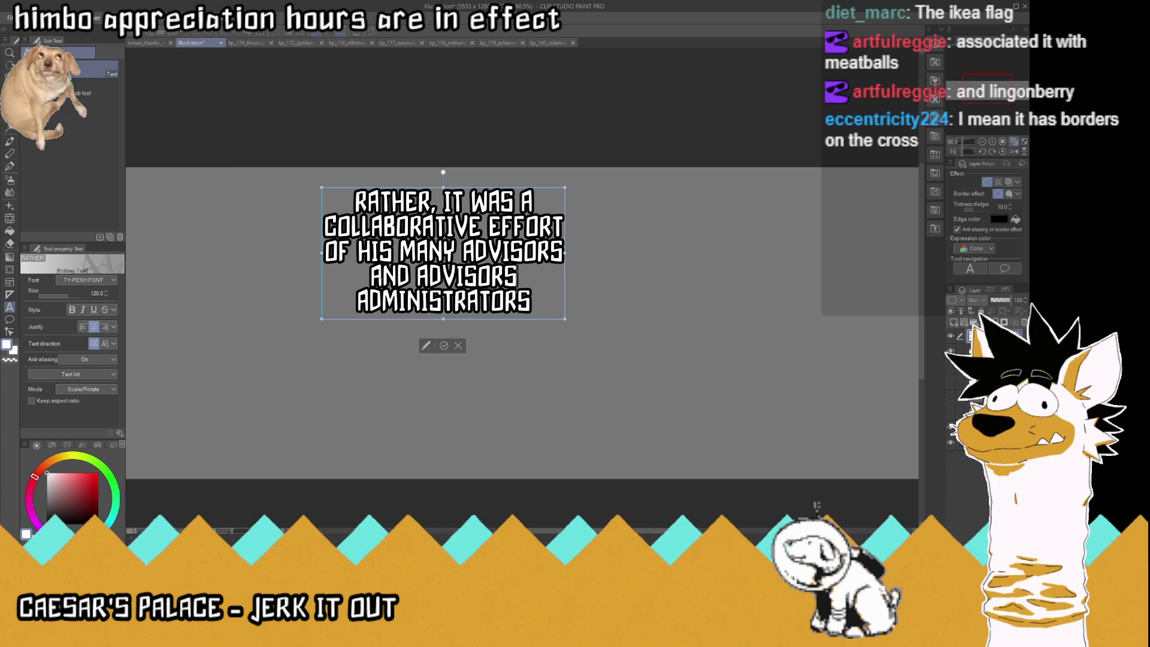
left_click(563, 251)
key("BackSpace")
key("BackSpace")
key("BackSpace")
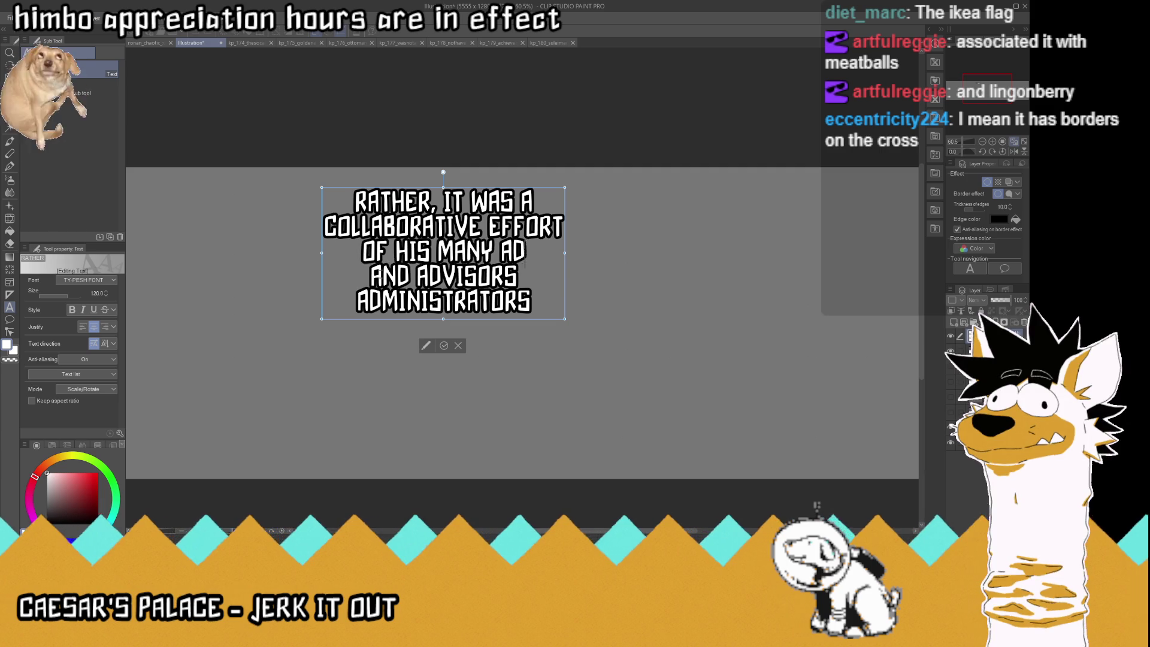
key("BackSpace")
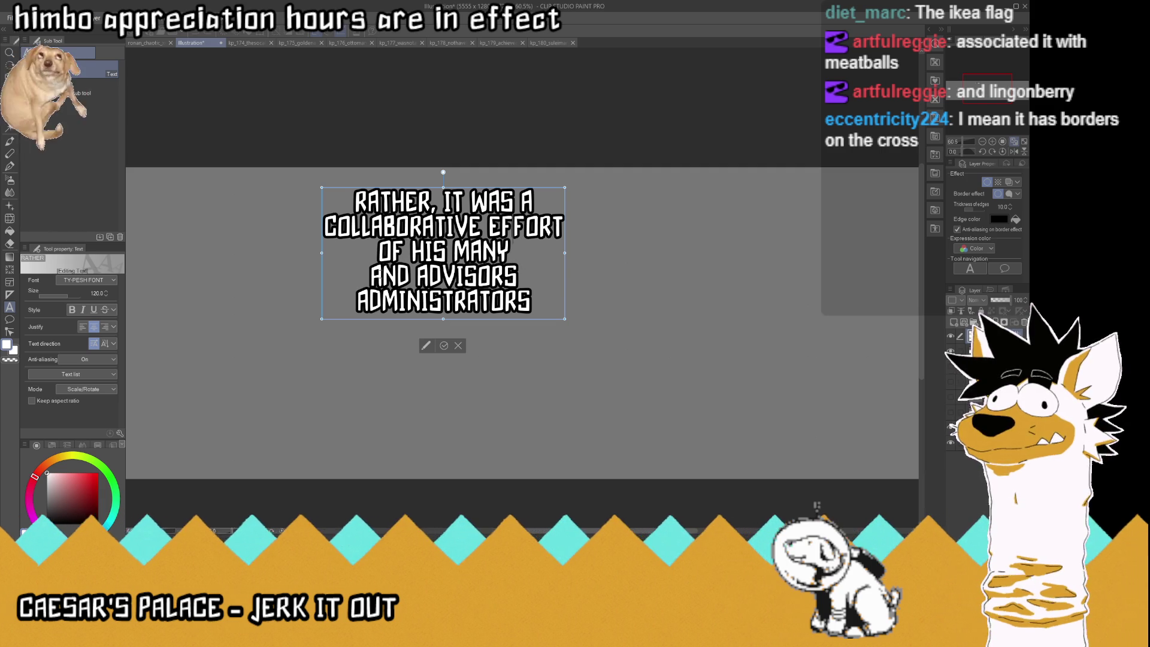
key("Left")
key("Left")
key("BackSpace")
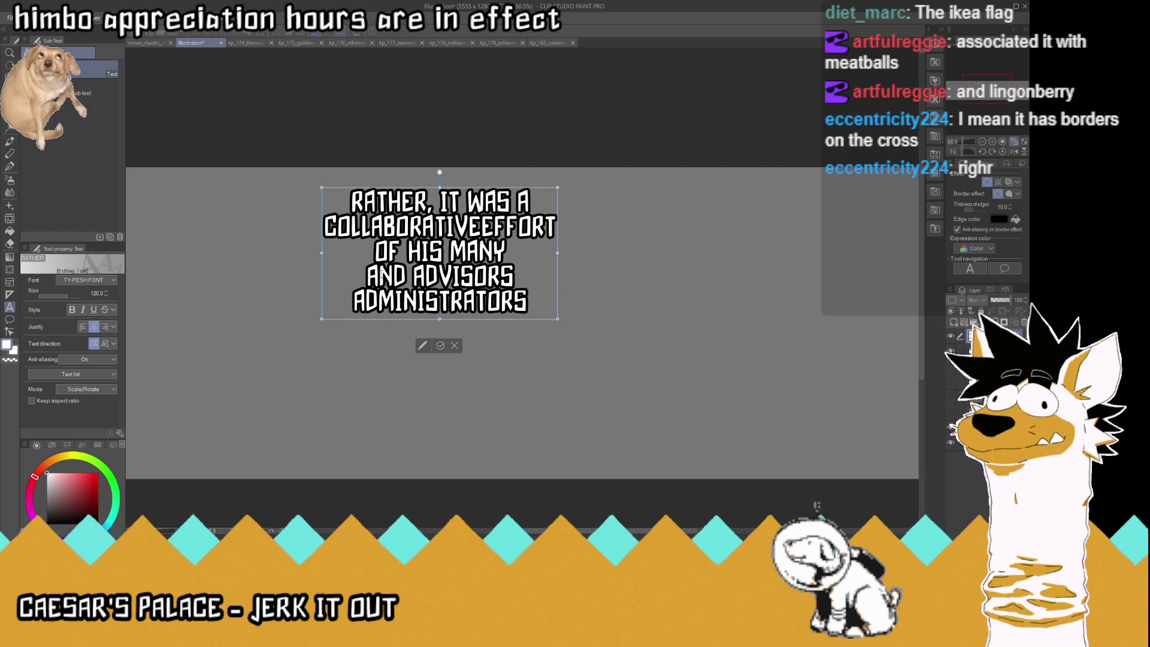
key("Return")
key("BackSpace")
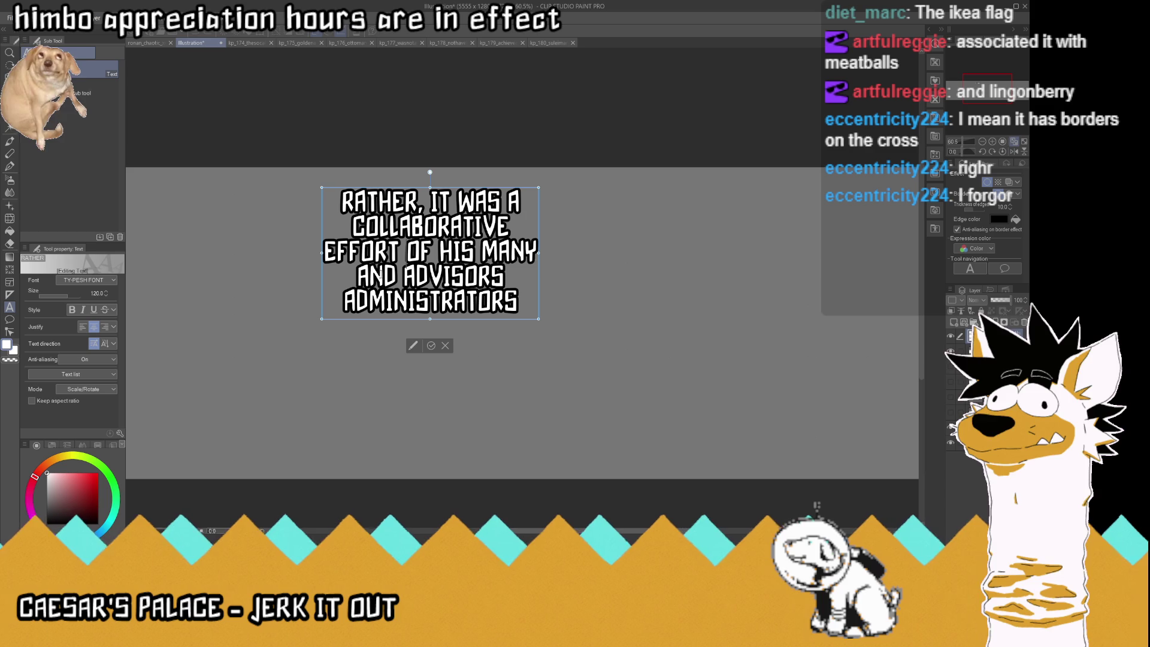
Rebreak the rest as 'MANY ADVISORS AND' and confirm the five-line subtitle.
key("Down")
key("BackSpace")
key("BackSpace")
key("BackSpace")
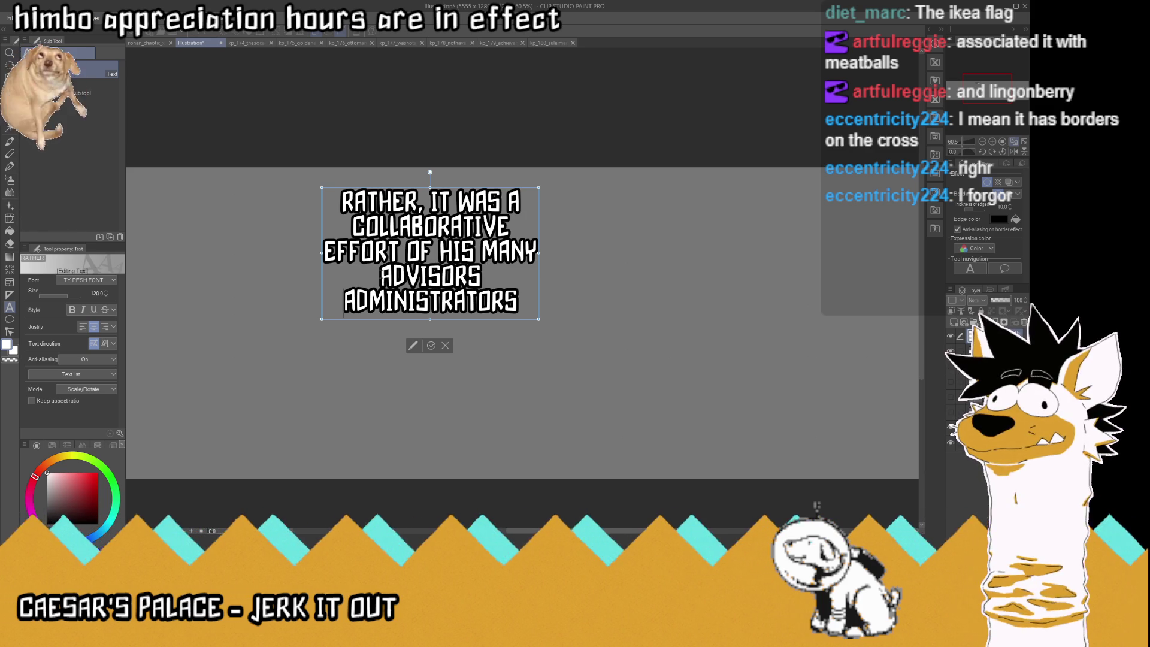
type(" AND")
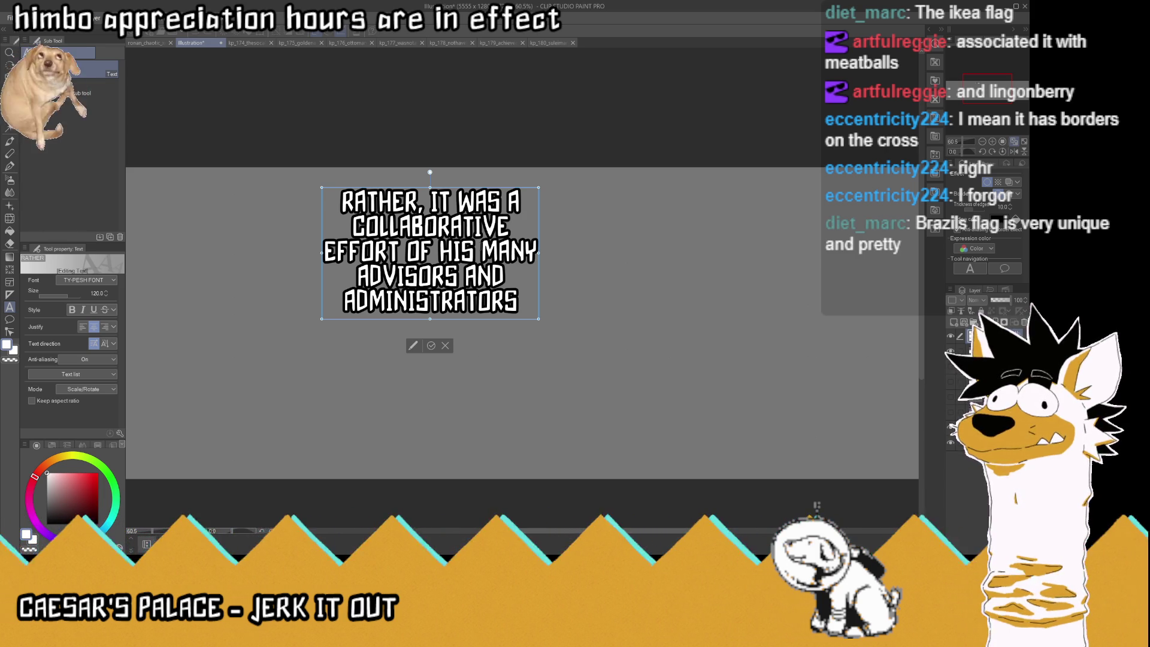
key("Return")
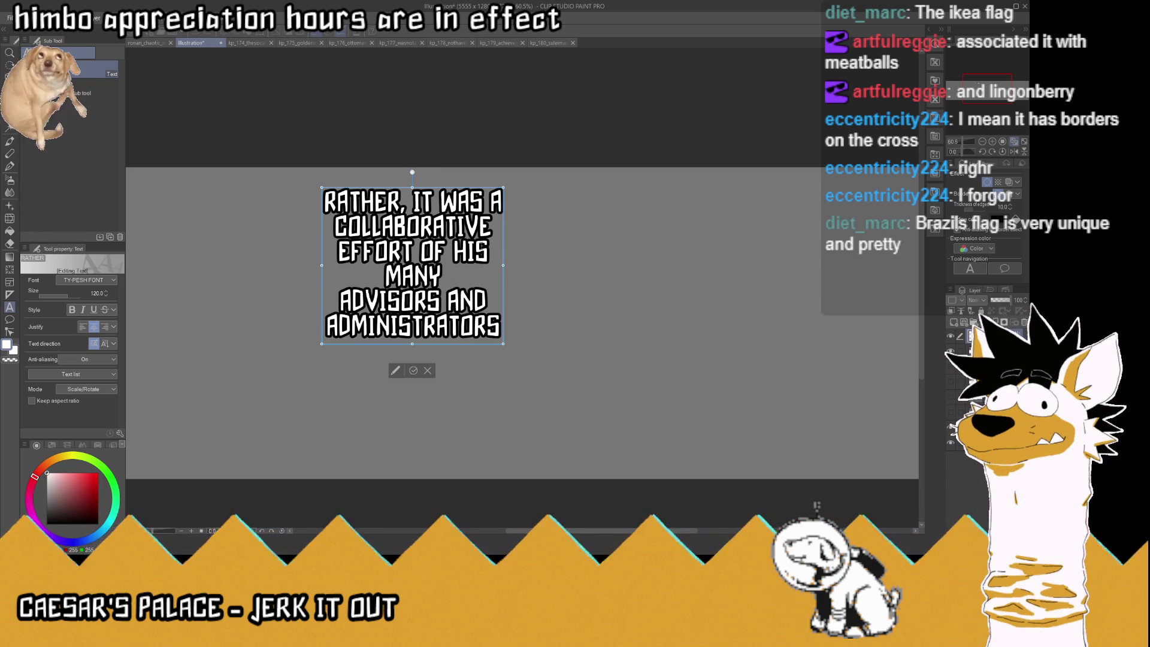
left_click(351, 303)
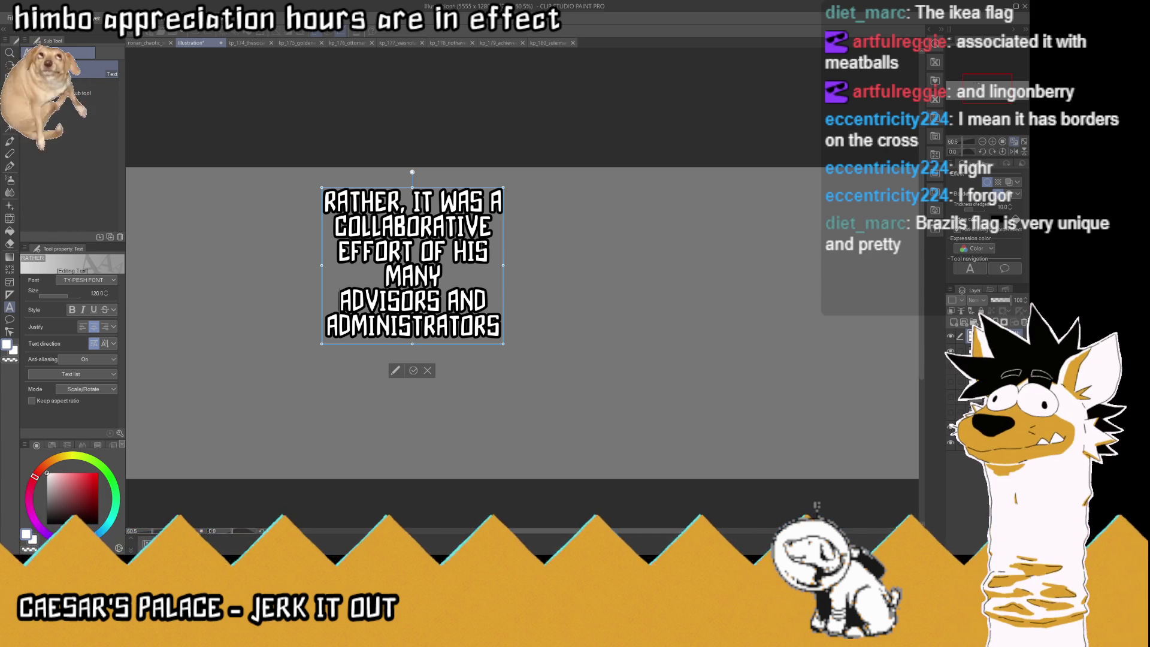
key("BackSpace")
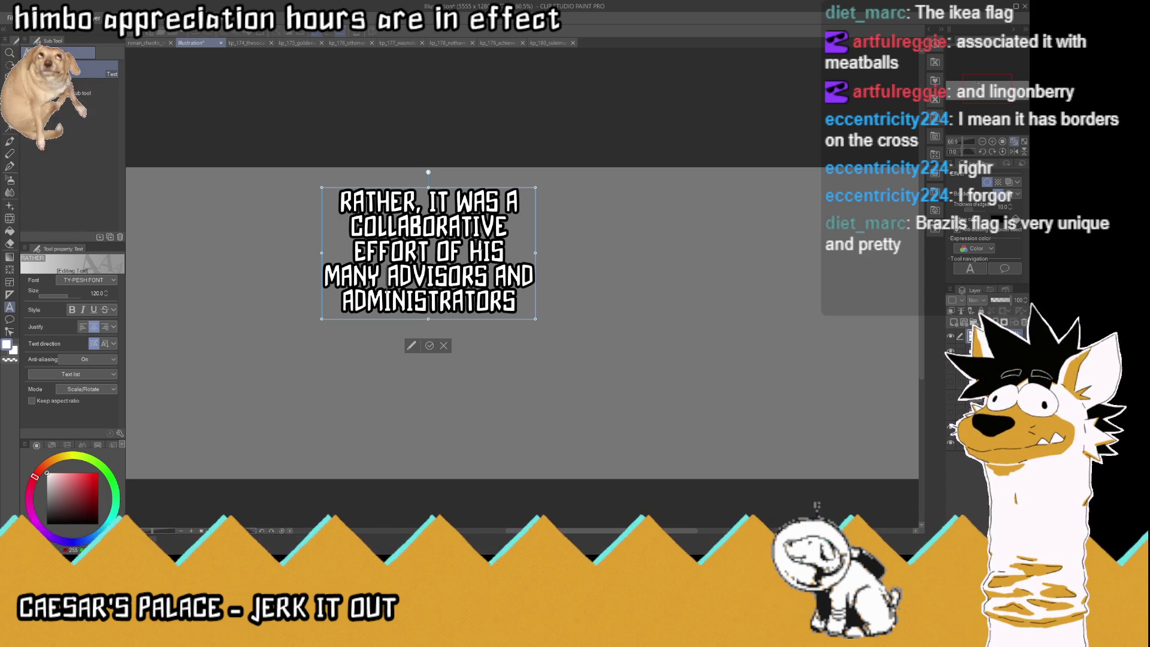
left_click(426, 348)
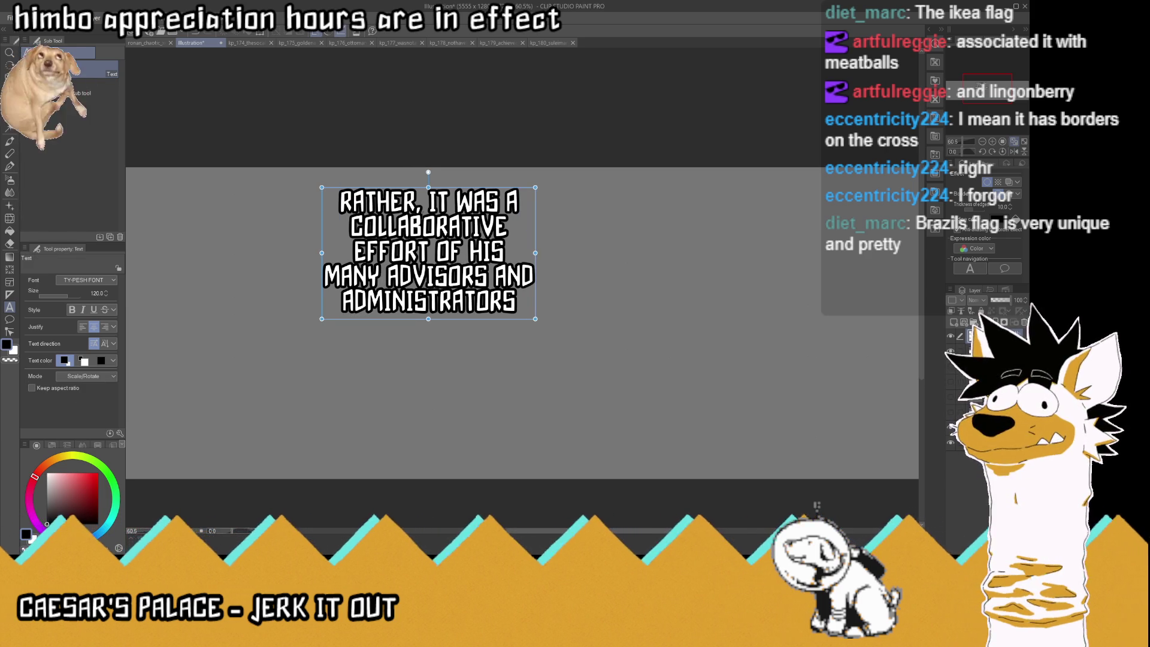
scroll(423, 212, "up", 2)
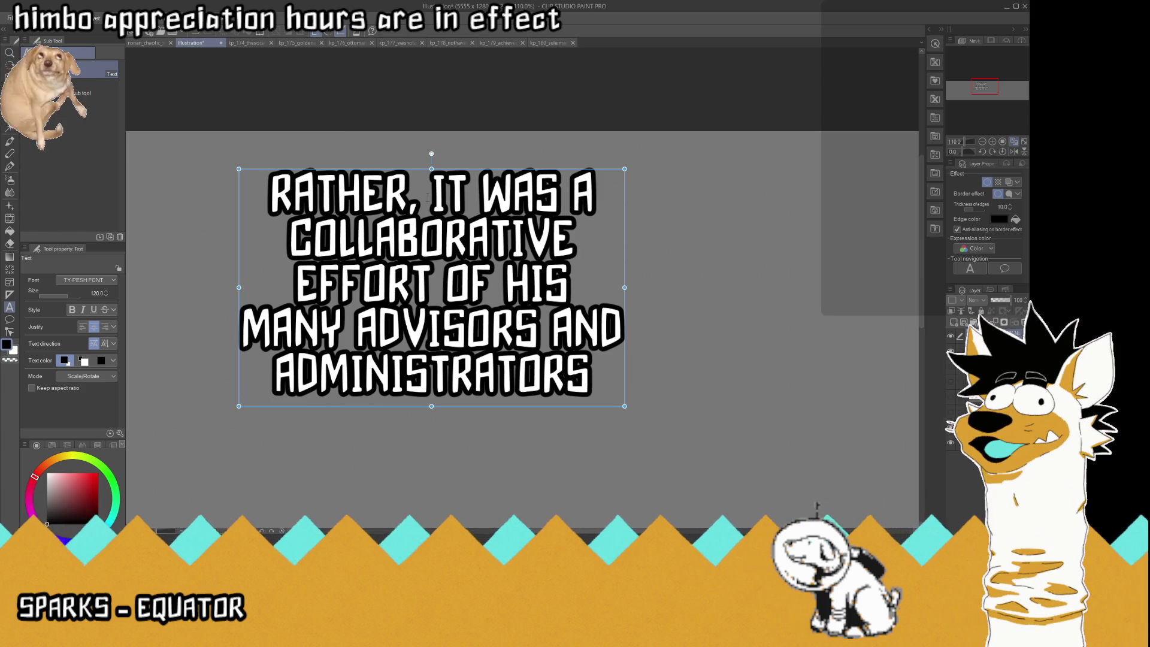
left_click(538, 337)
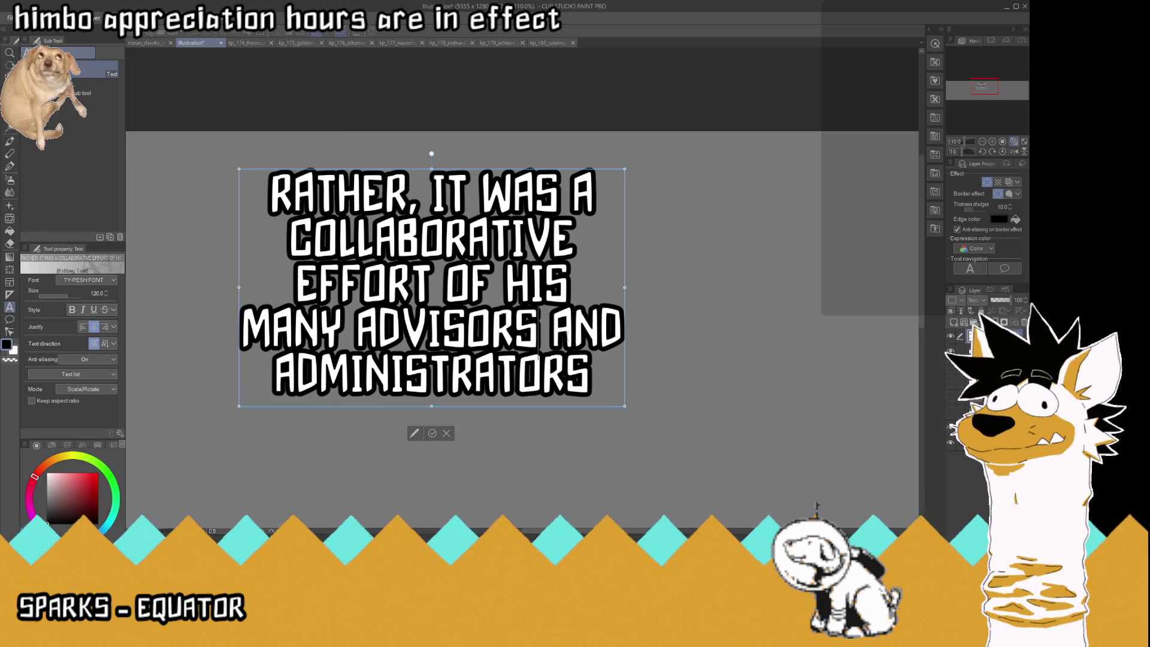
Delete every line after 'RATHER, IT WAS A' in the subtitle text box.
left_click(599, 377)
mouse_move(600, 377)
left_mouse_down()
mouse_move(252, 282)
mouse_move(236, 253)
left_mouse_up()
key("ctrl+c")
key("BackSpace")
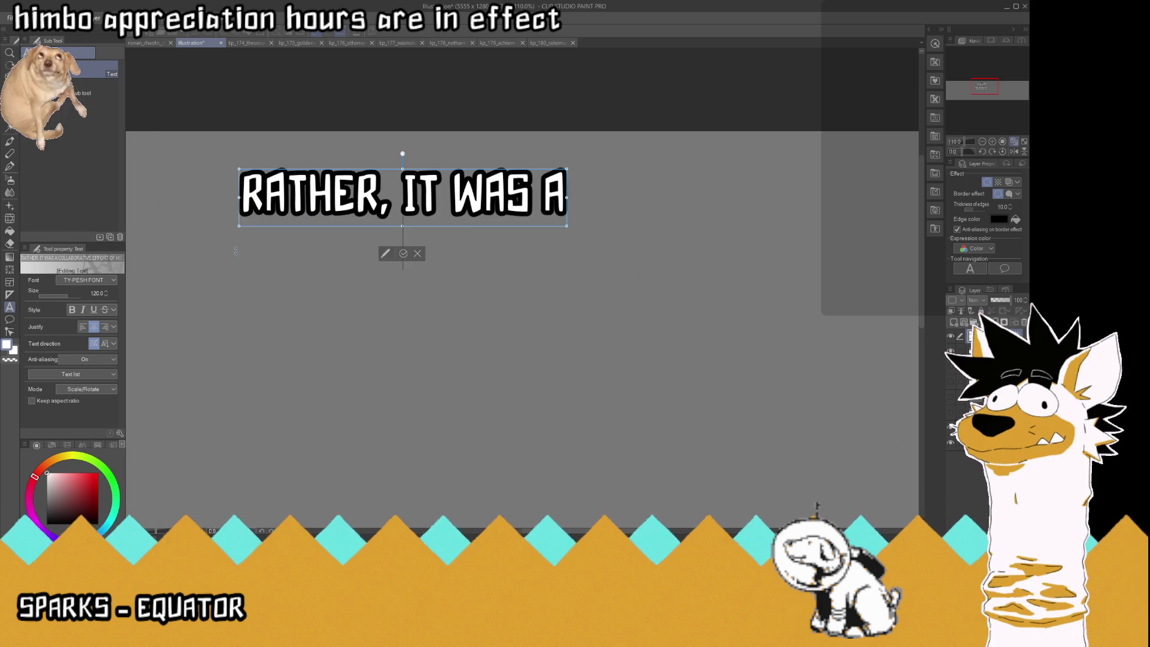
key("BackSpace")
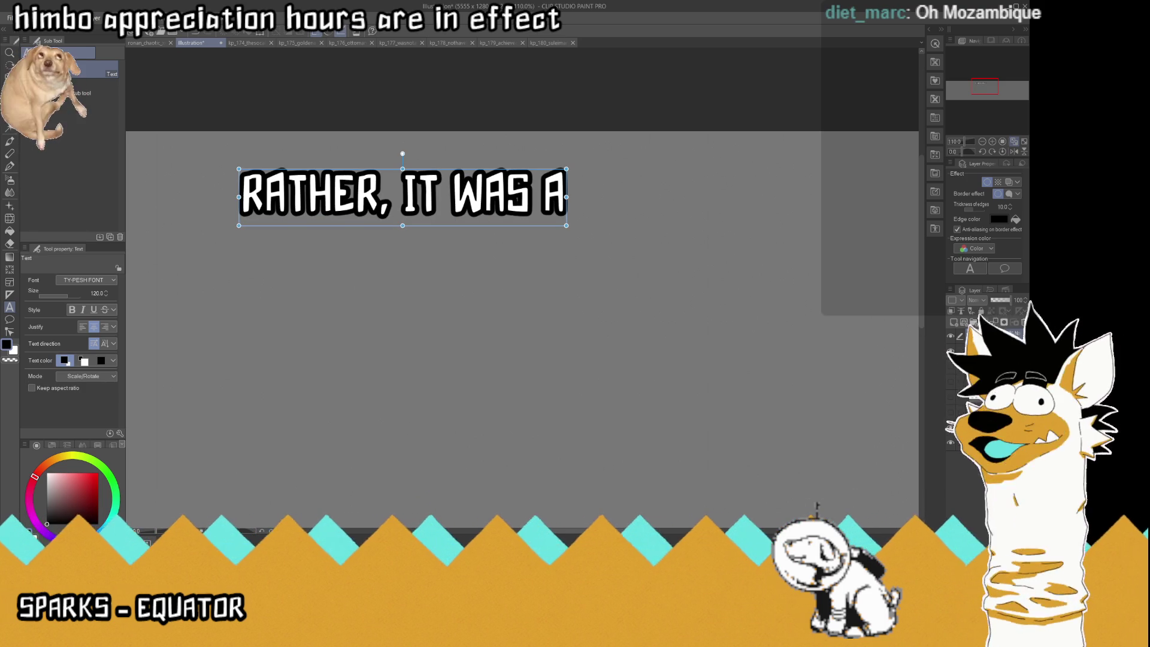
Deselect the text and make a new canvas from clipboard holding just that line.
left_click(988, 347)
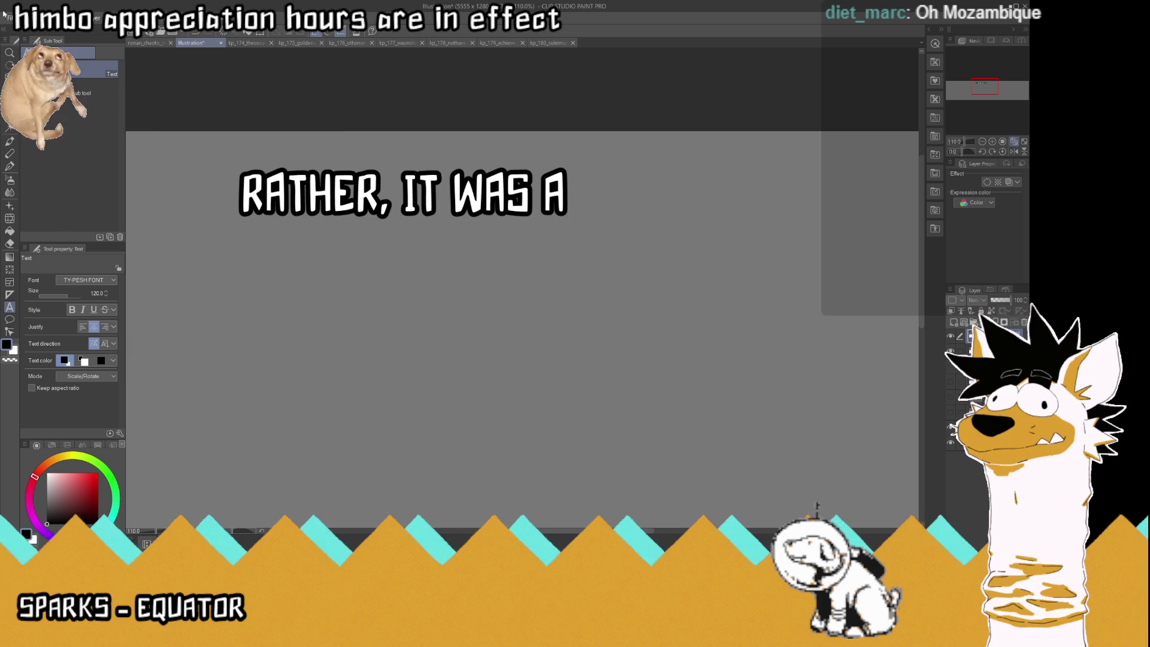
key("ctrl+alt+n")
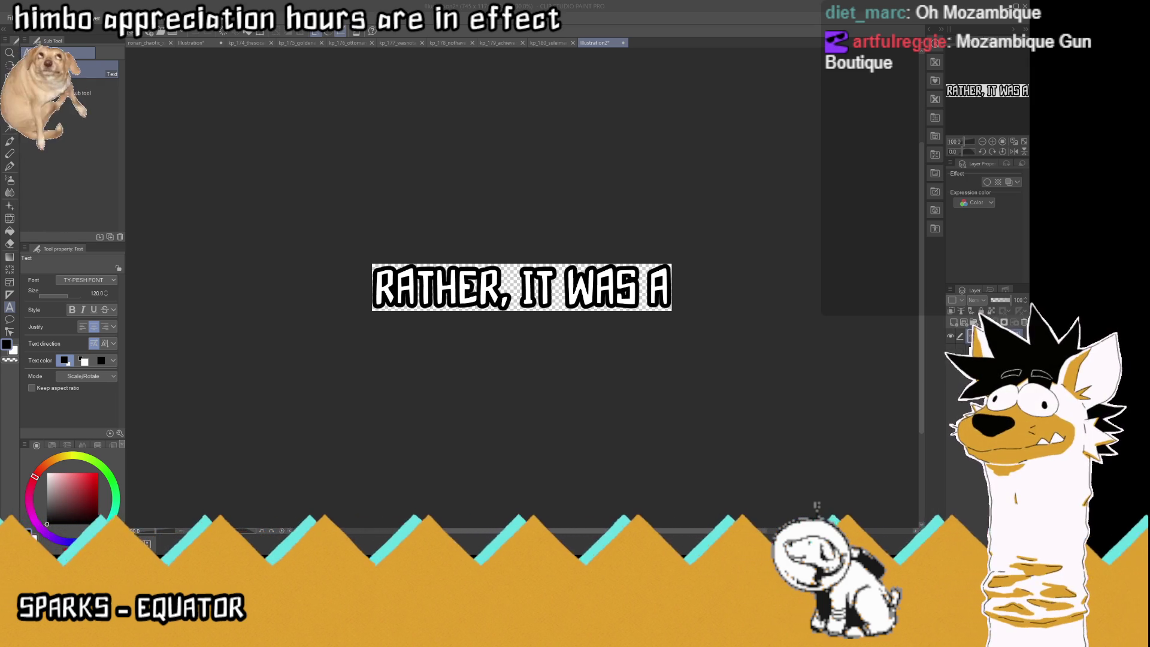
left_click(192, 42)
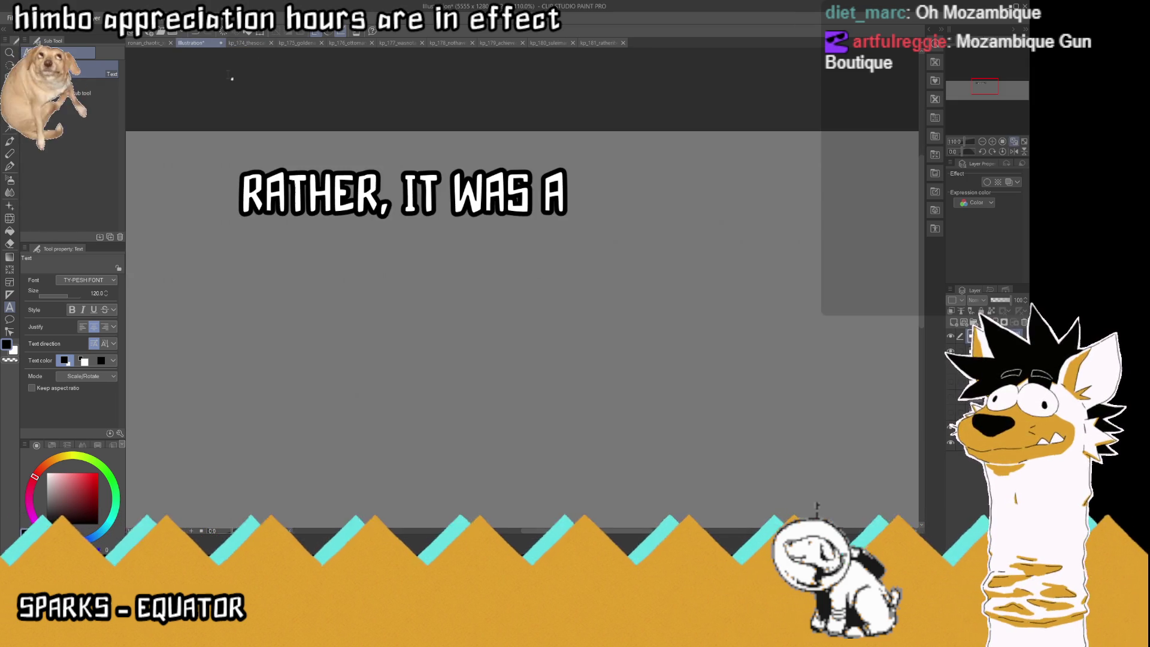
Restore the full caption and trim it down to only COLLABORATIVE.
left_click(511, 259)
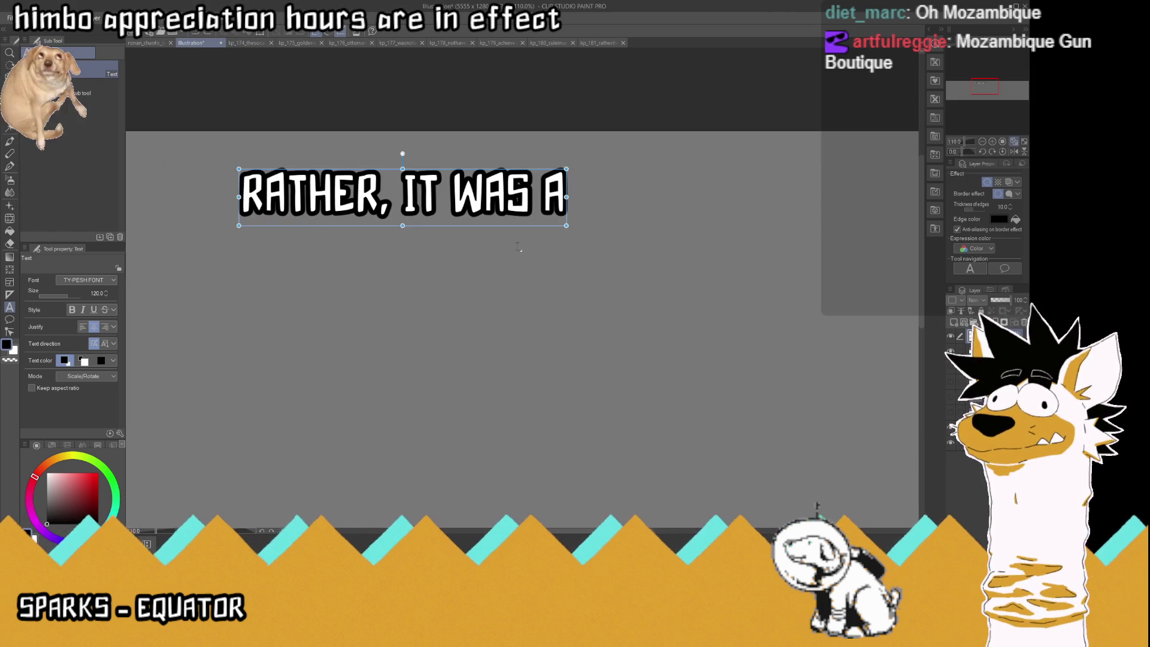
key("ctrl+v")
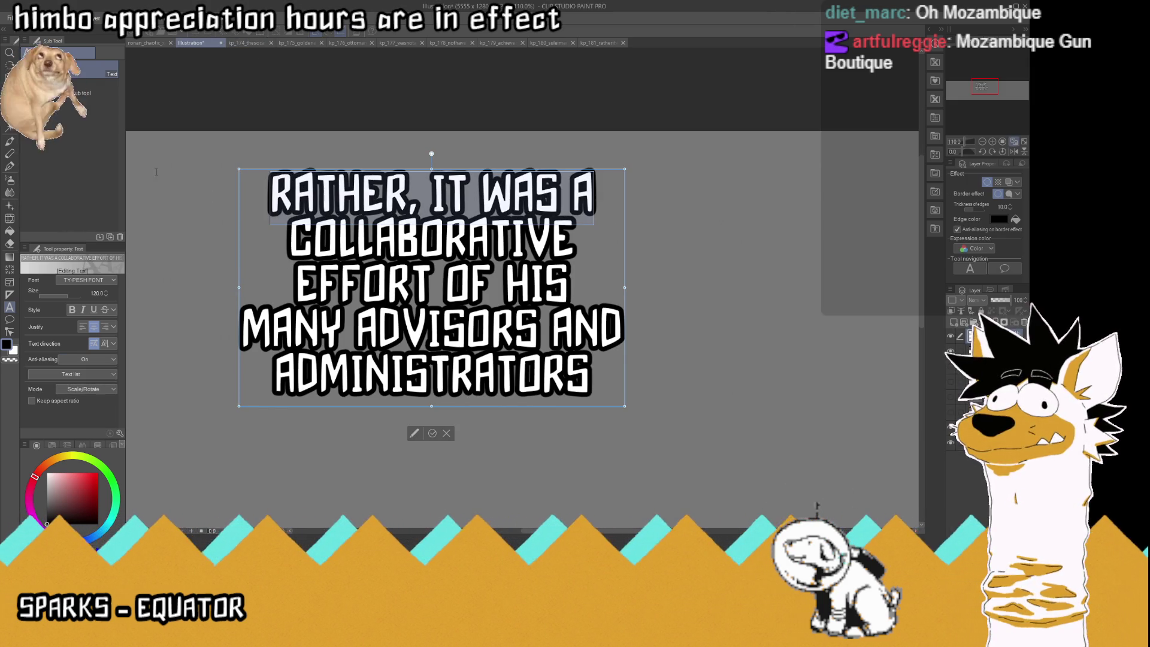
key("shift+Up")
key("BackSpace")
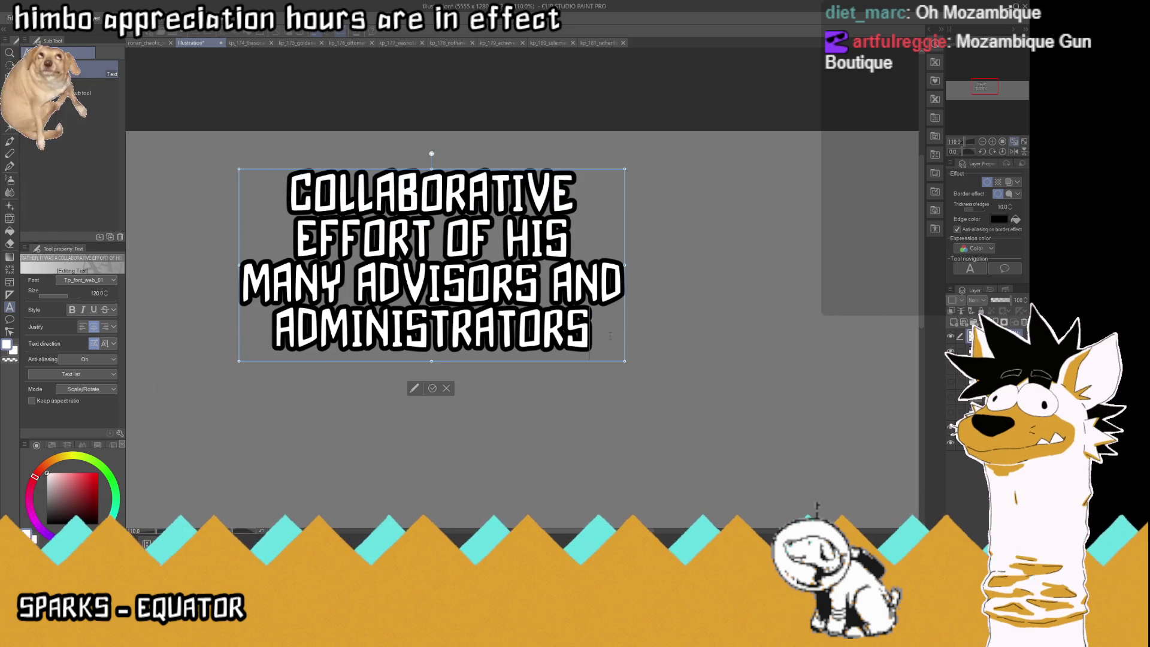
key("shift+Up")
key("shift+Up")
key("shift+Up")
key("BackSpace")
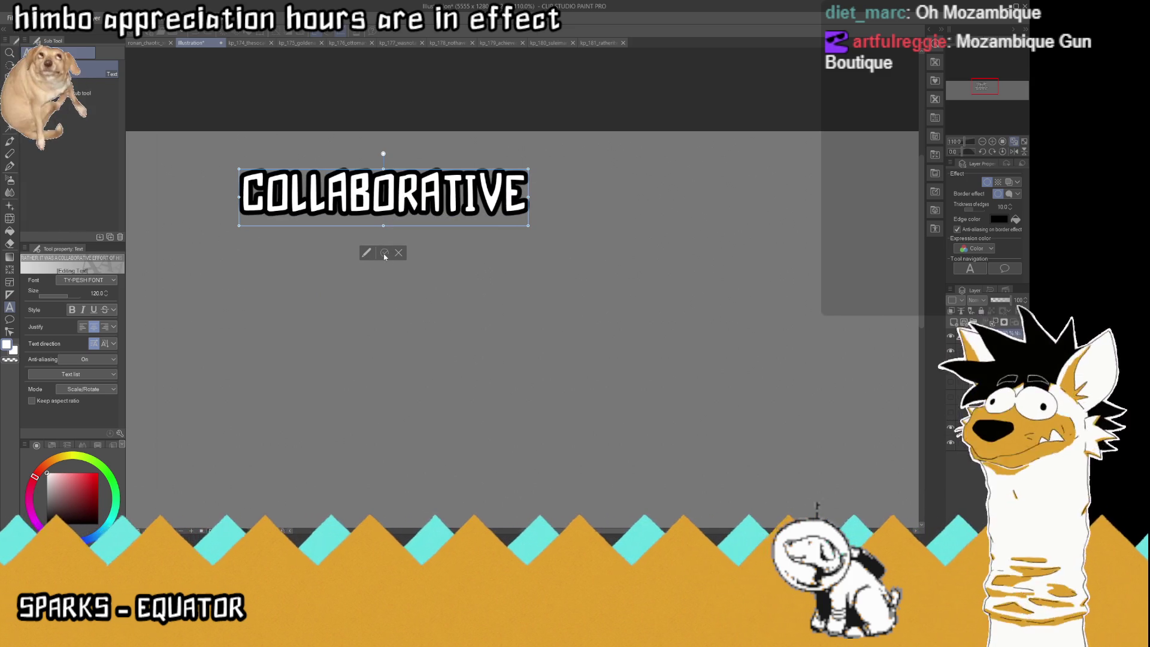
left_click(383, 253)
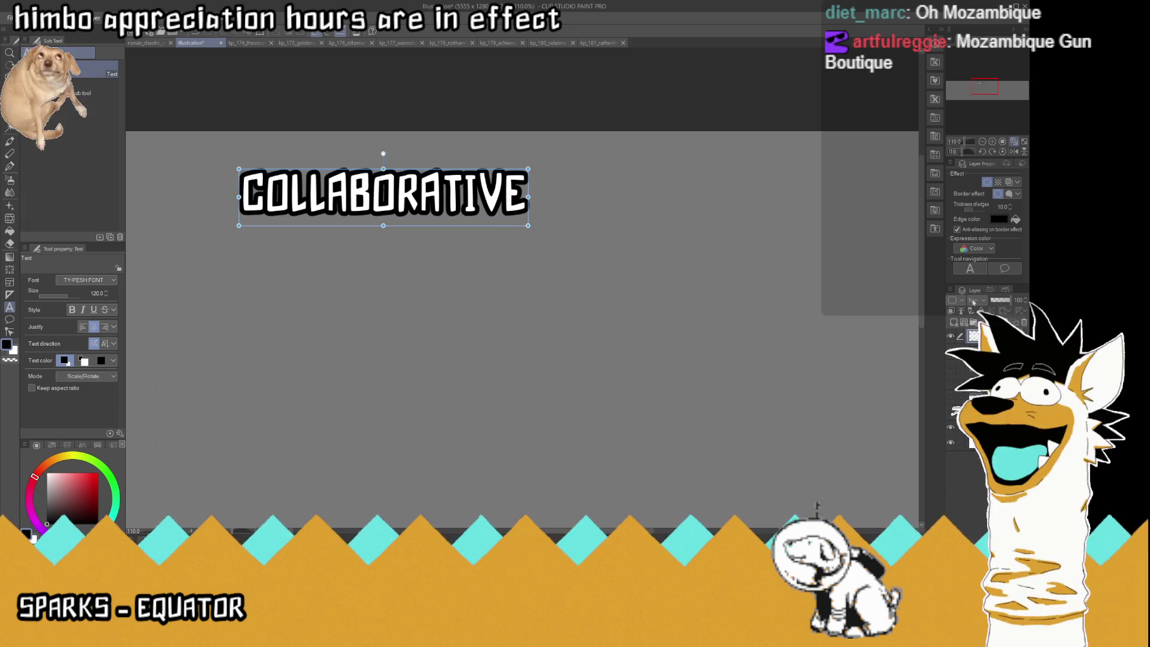
Hide the white paper layer so COLLABORATIVE sits on a transparent background.
left_click(971, 335)
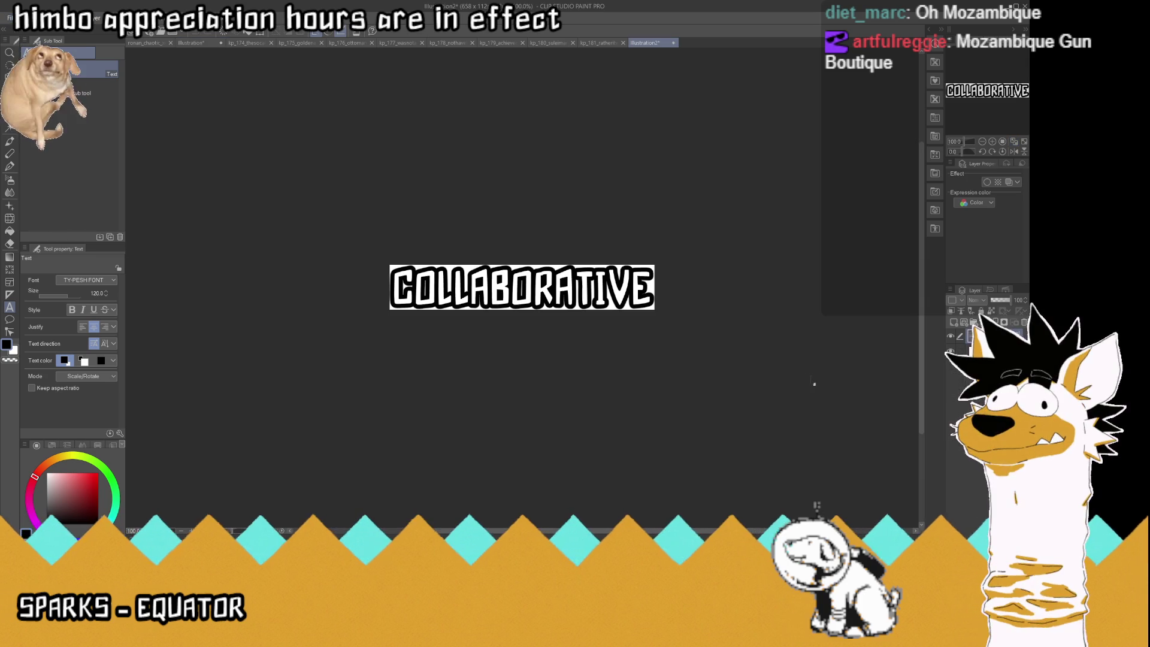
left_click(951, 352)
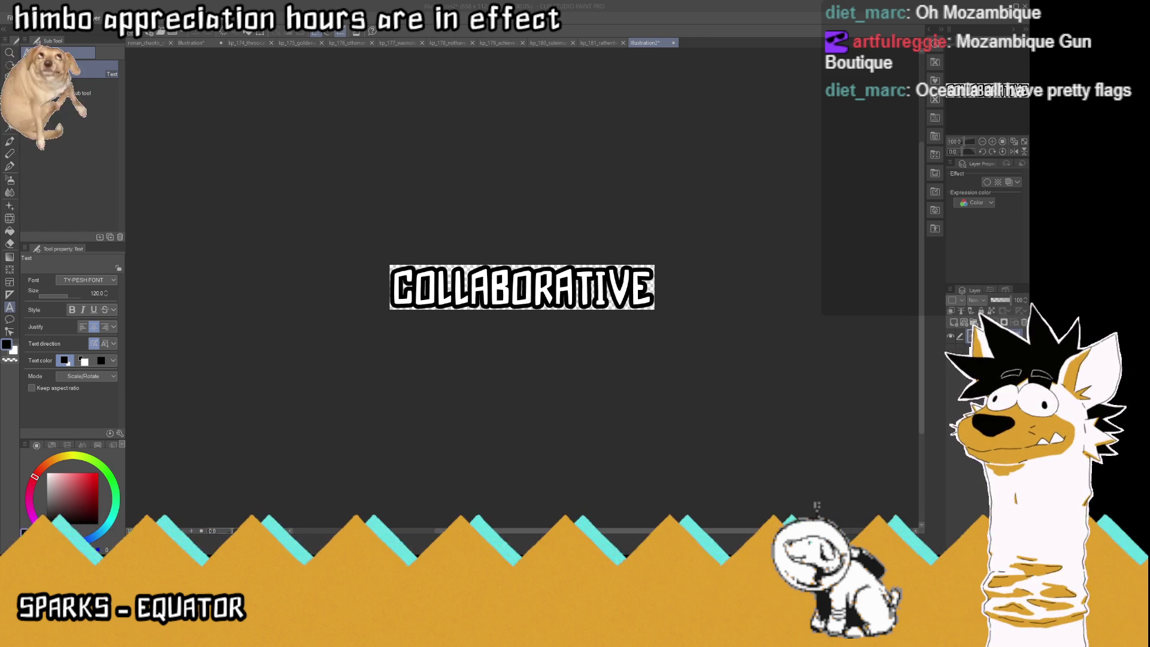
left_click(192, 42)
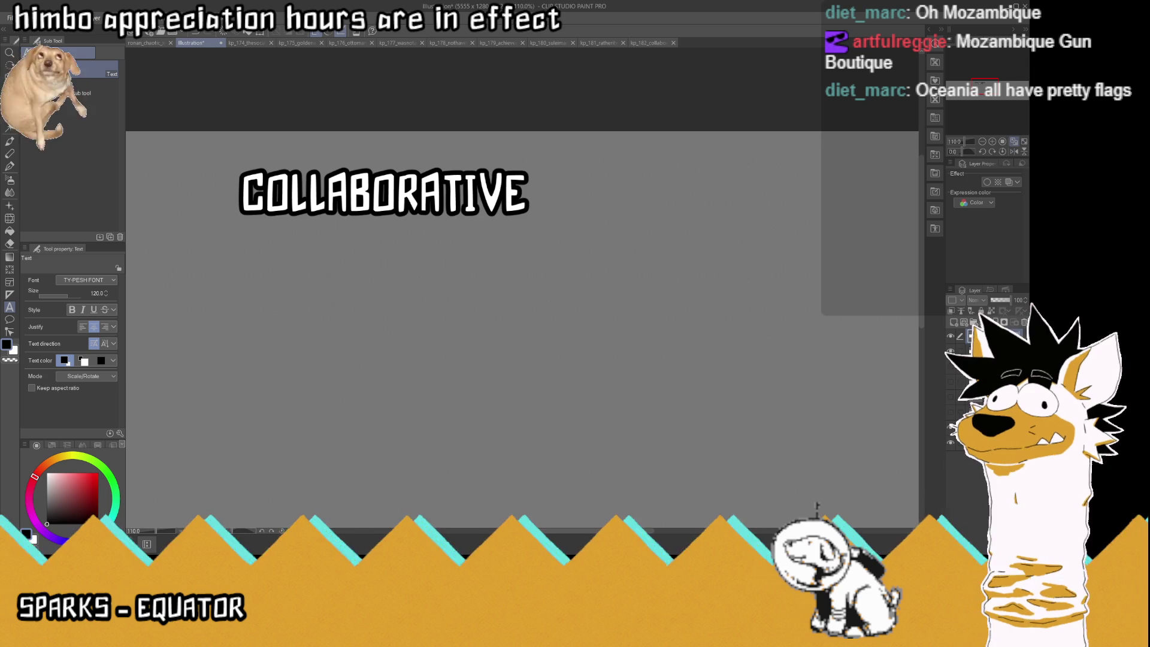
Undo to the full caption and delete everything except EFFORT OF HIS.
key("ctrl+z")
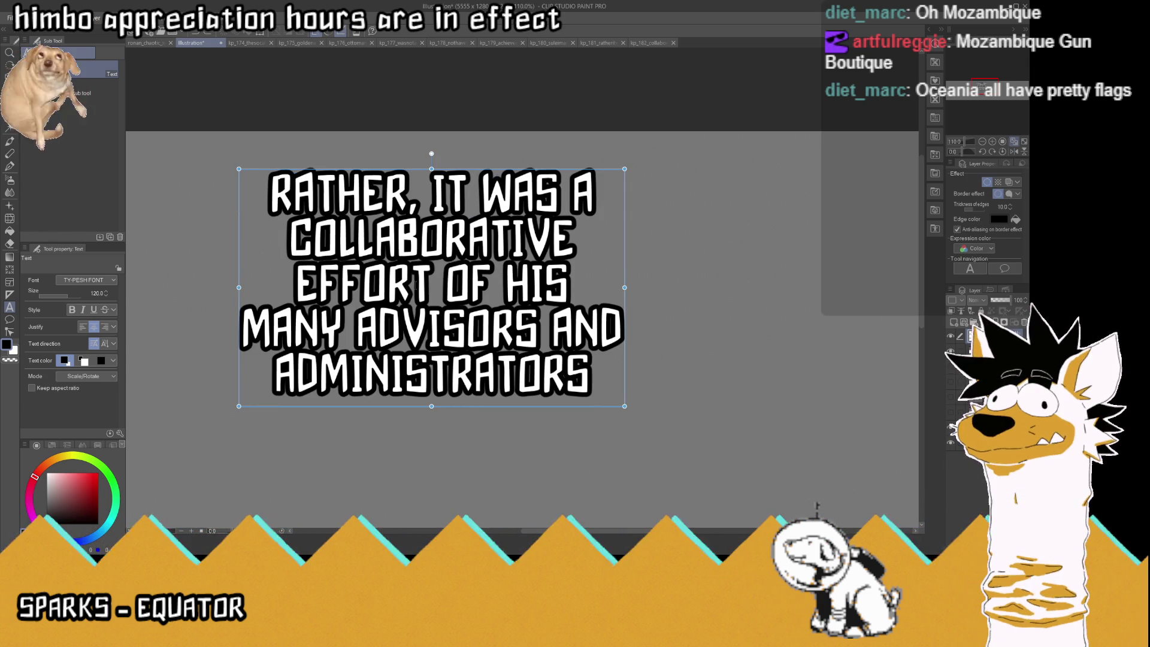
left_click(410, 282)
mouse_move(409, 281)
left_mouse_down()
mouse_move(575, 252)
mouse_move(271, 180)
left_mouse_up()
key("BackSpace")
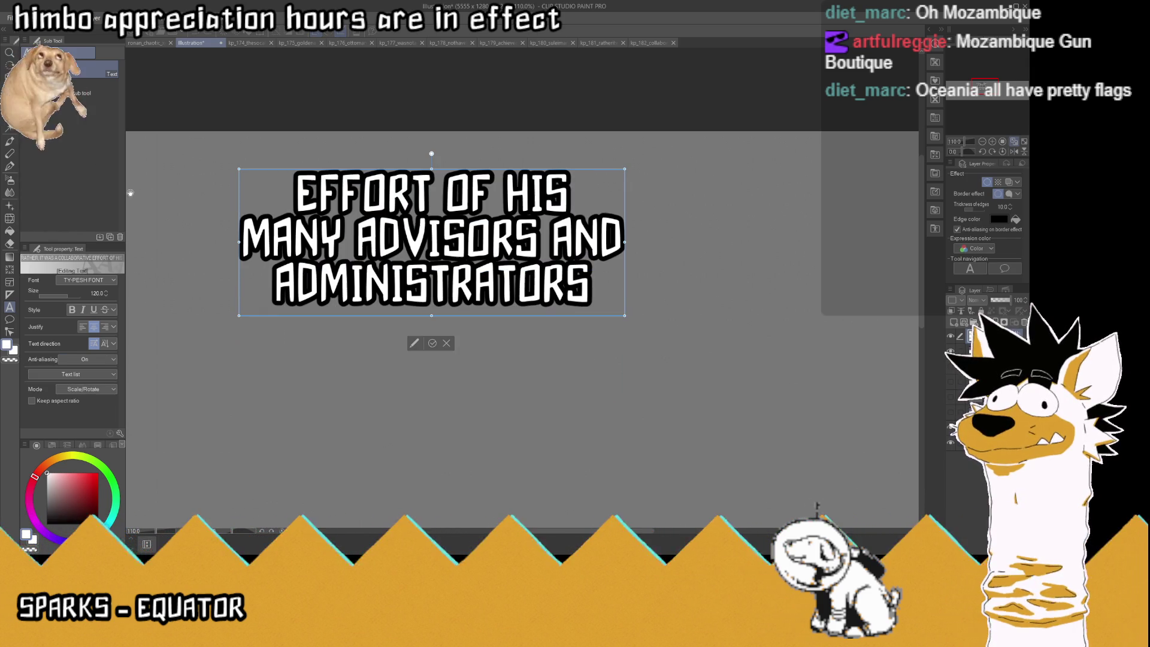
left_click_drag(612, 285, 241, 217)
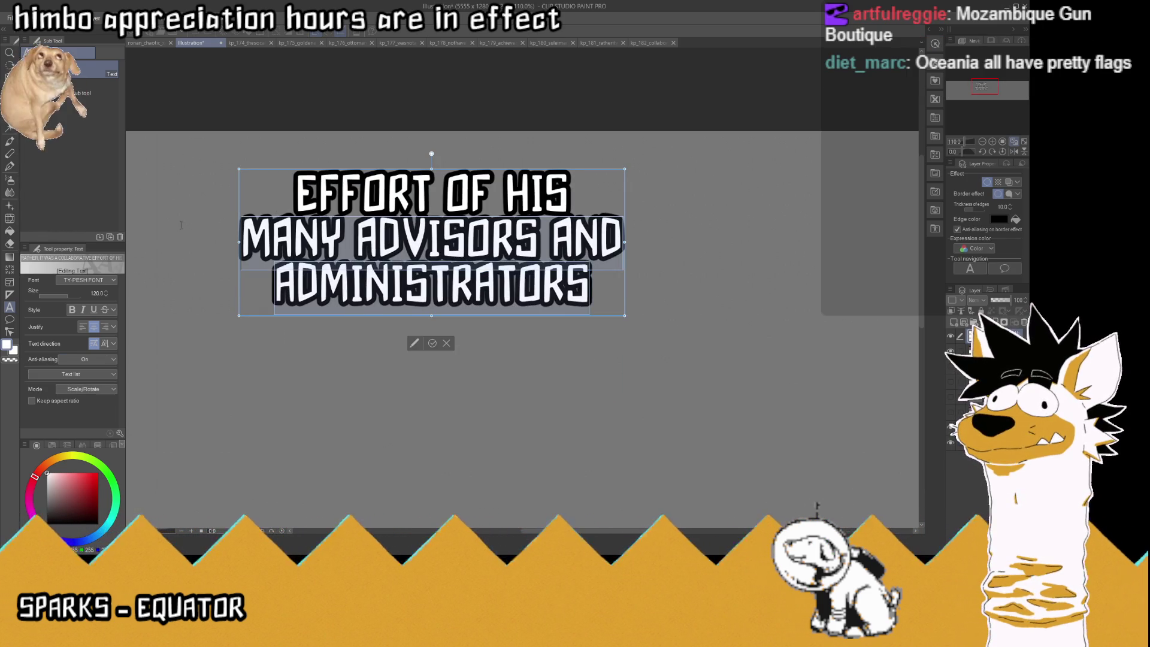
key("BackSpace")
left_click(379, 253)
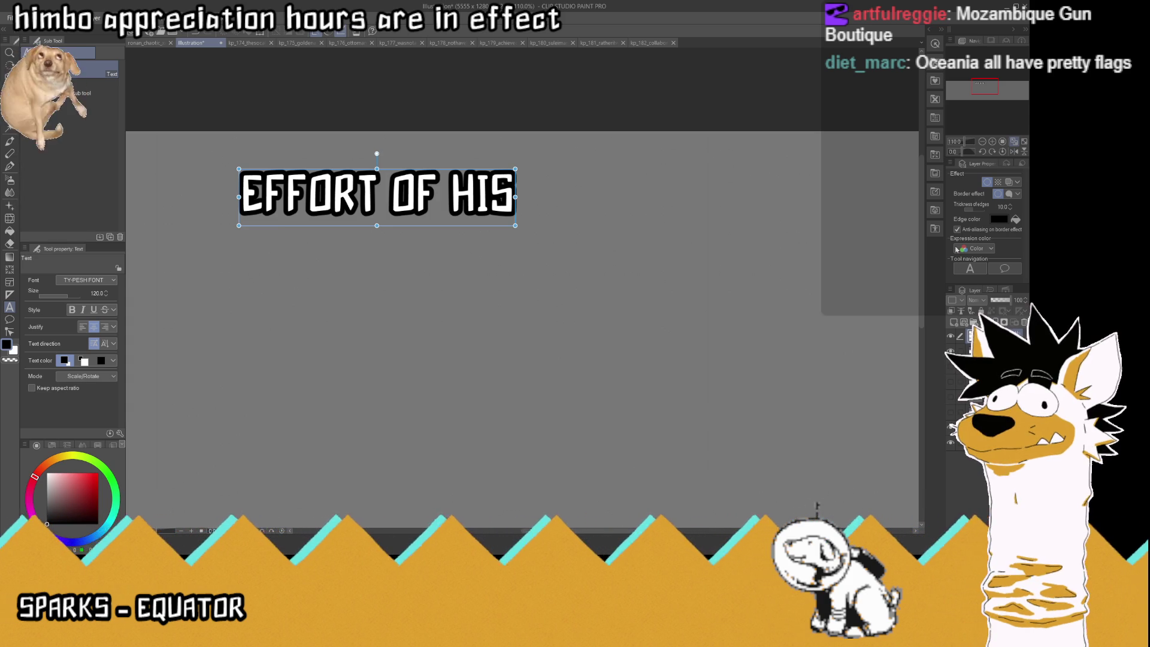
Paste EFFORT OF HIS onto a new canvas and save it as kp_183_effortofhis.png.
left_click(983, 350)
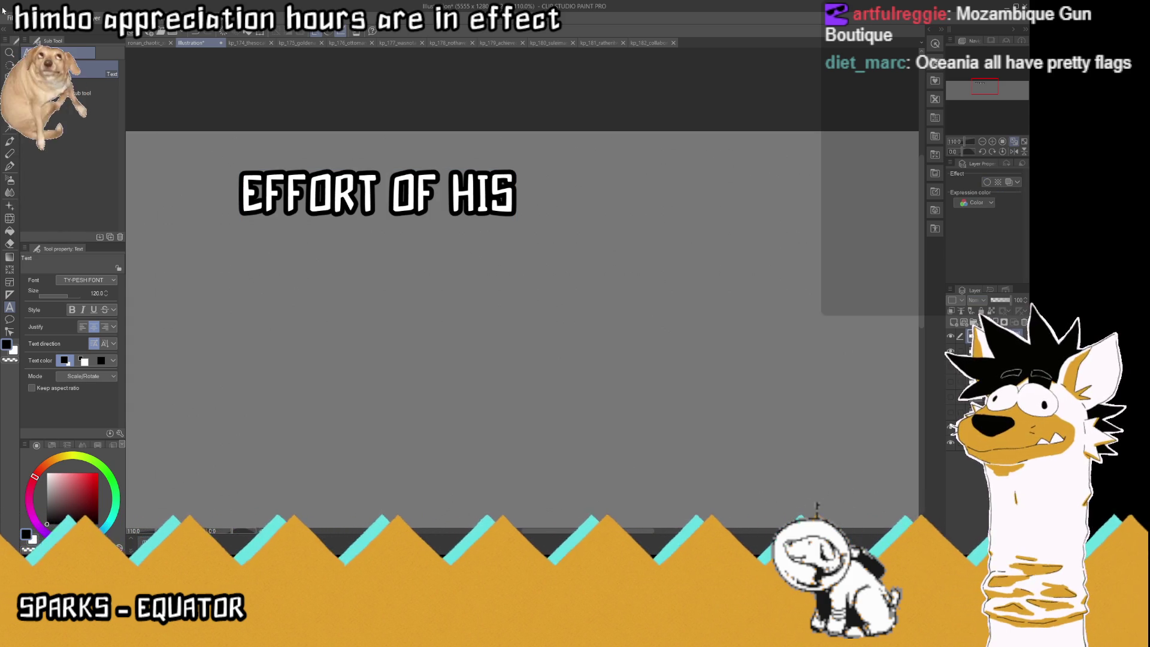
key("ctrl+shift+alt+v")
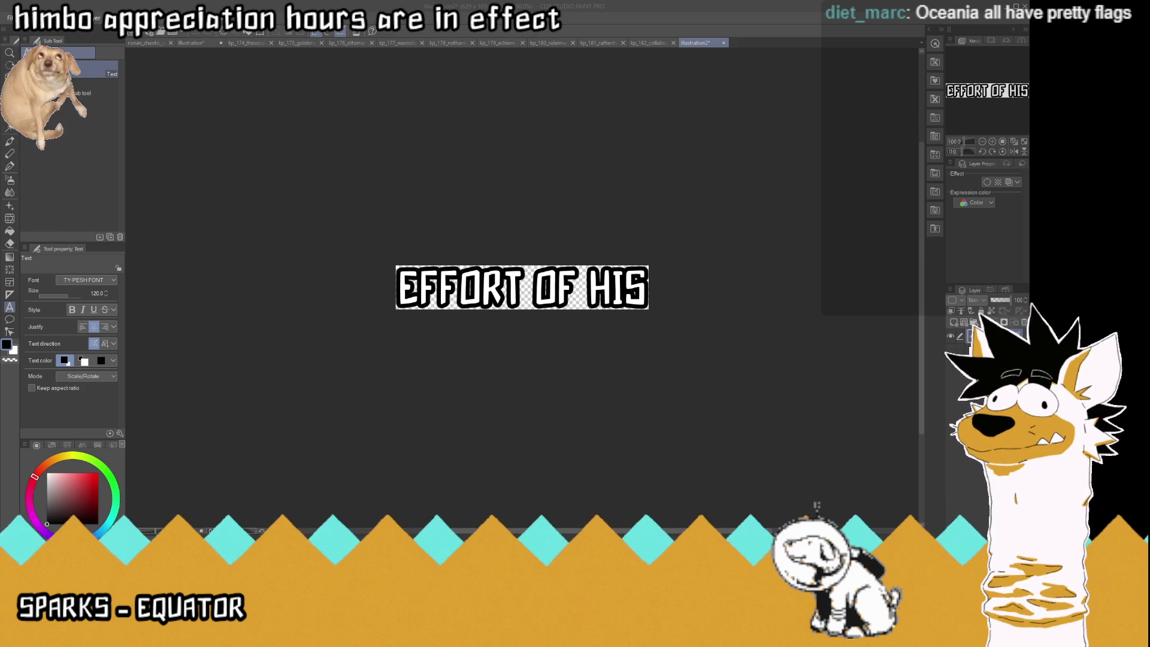
key("Return")
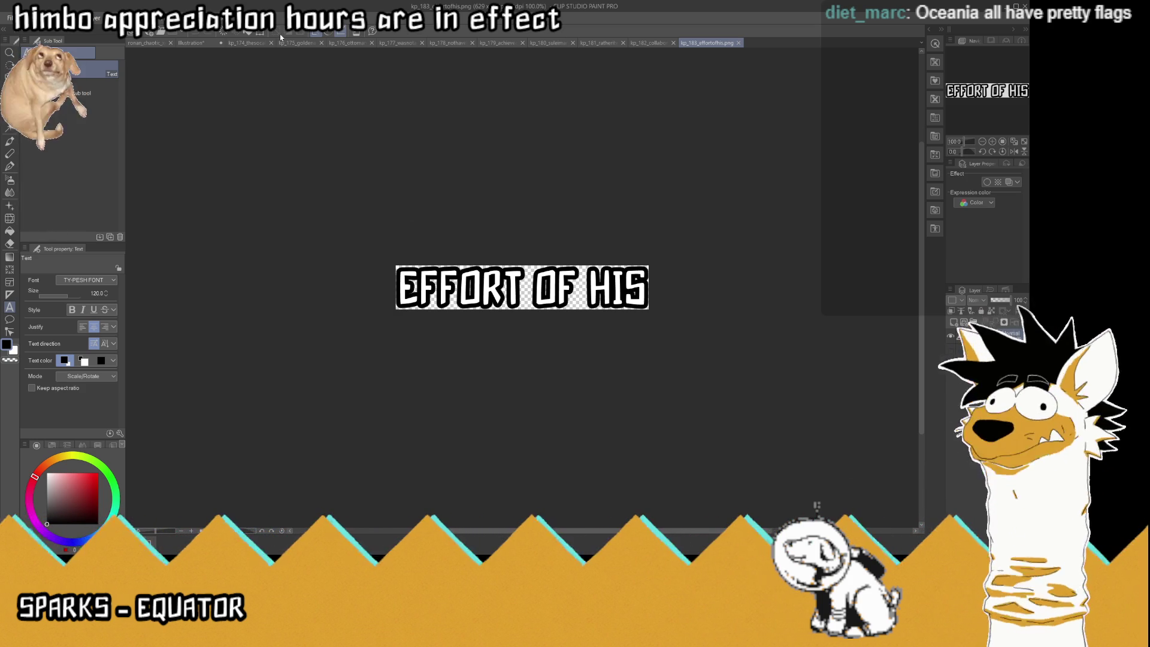
left_click(203, 42)
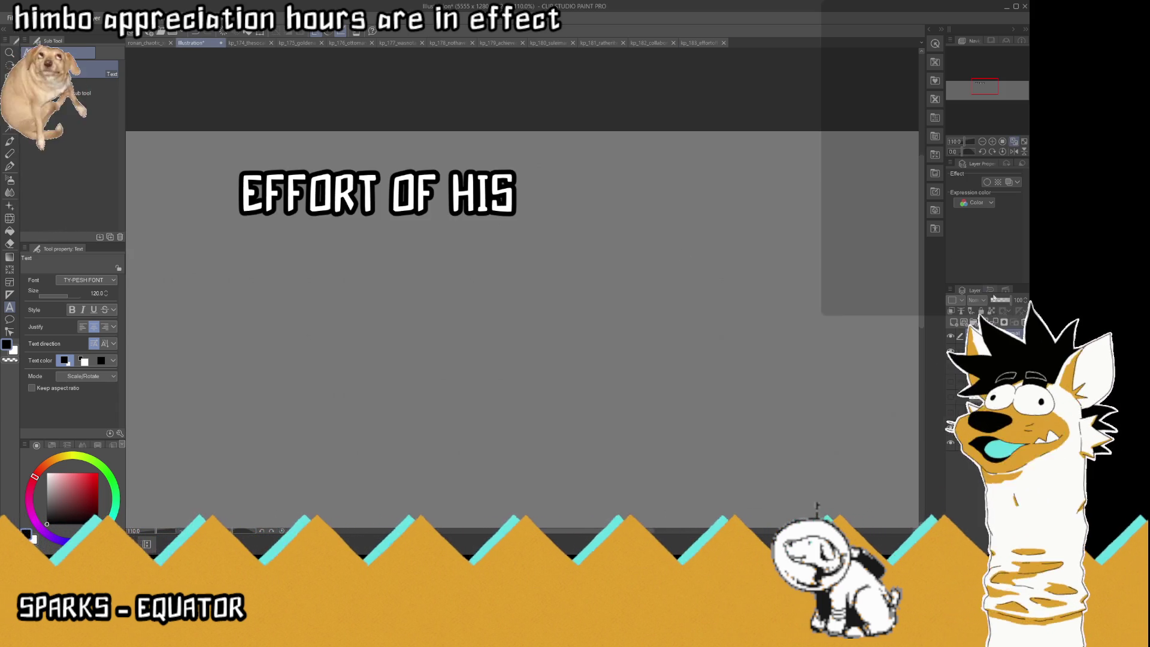
Restore the full five-line caption and delete its first three lines.
left_click(988, 336)
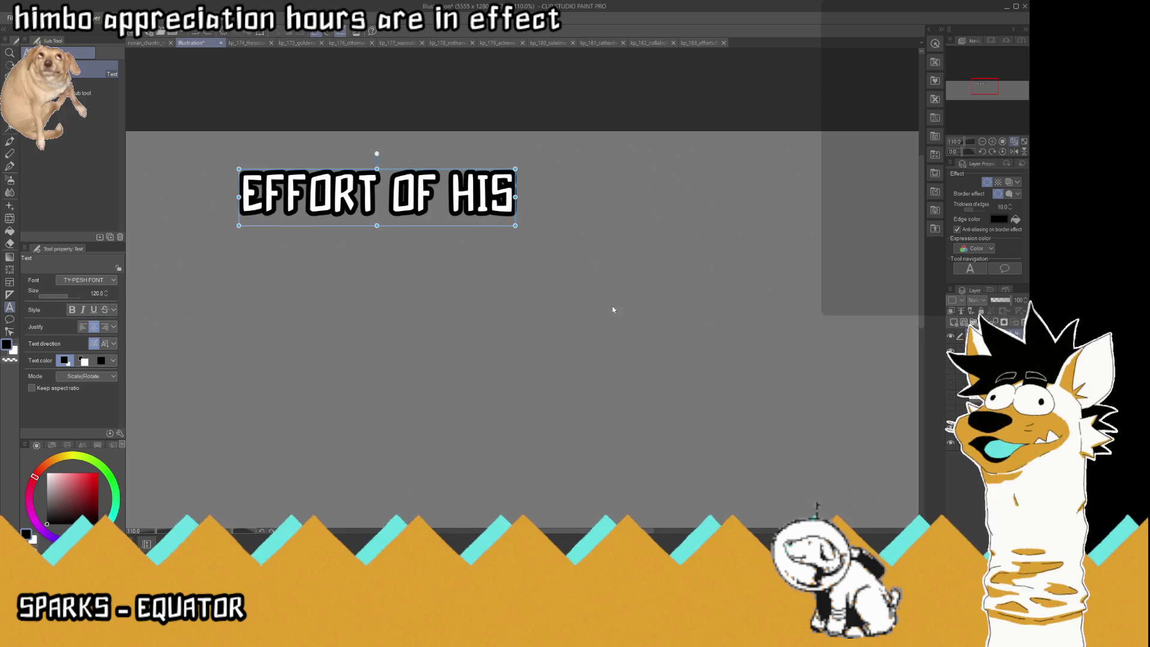
key("ctrl+z")
left_click(296, 281)
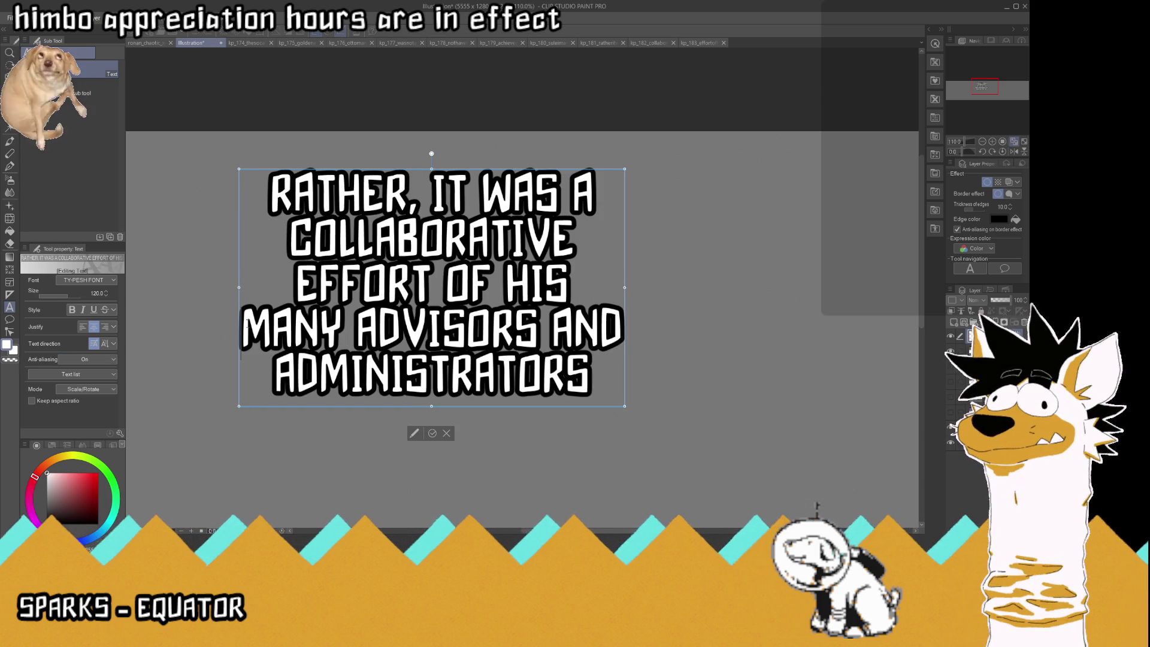
key("shift+Up")
key("shift+Up")
key("shift+Up")
key("BackSpace")
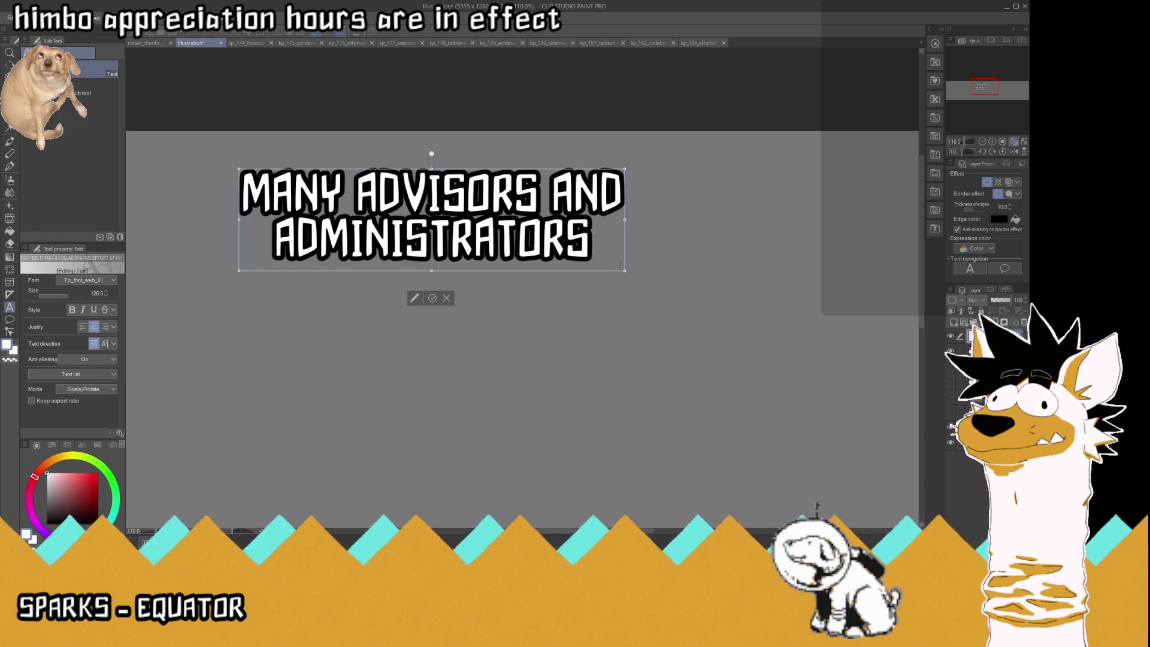
Delete the ADMINISTRATORS line so the caption reads MANY ADVISORS AND, then return to the main illustration.
key("shift+Left")
key("shift+Left")
key("shift+Left")
key("ctrl+c")
key("BackSpace")
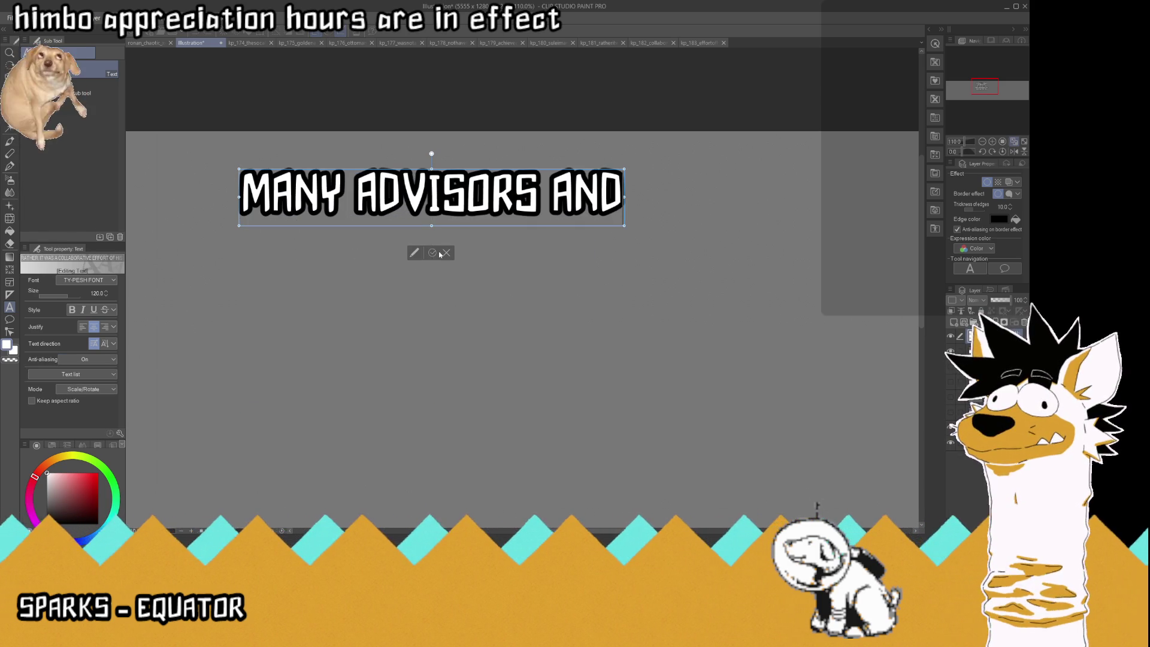
left_click(434, 253)
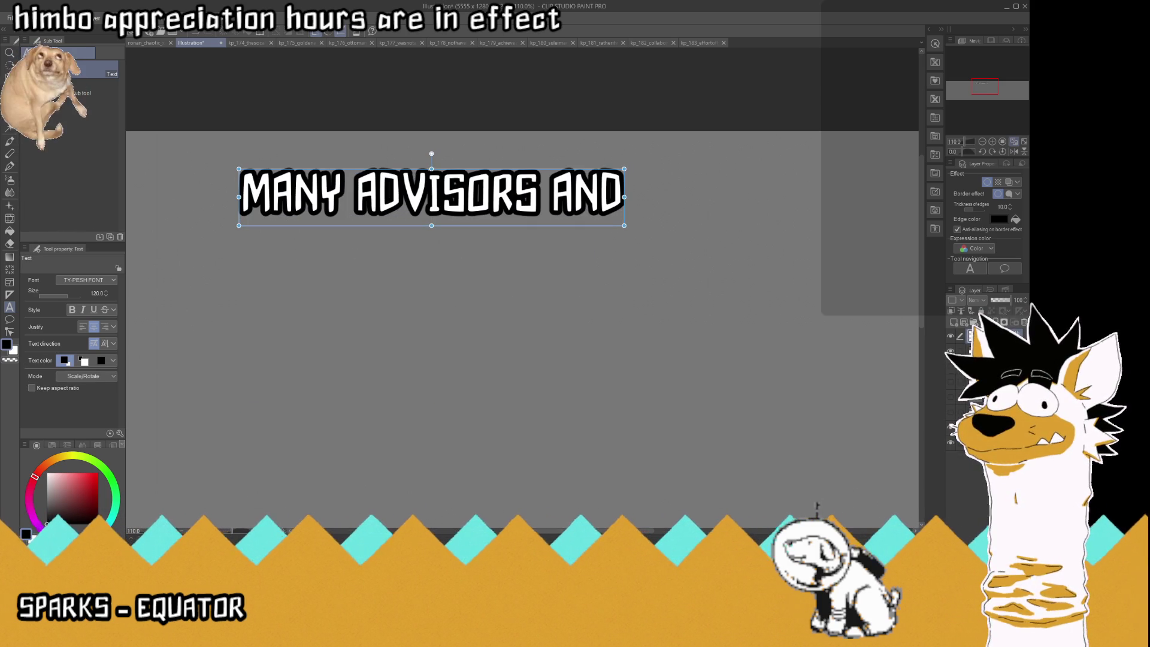
left_click(988, 351)
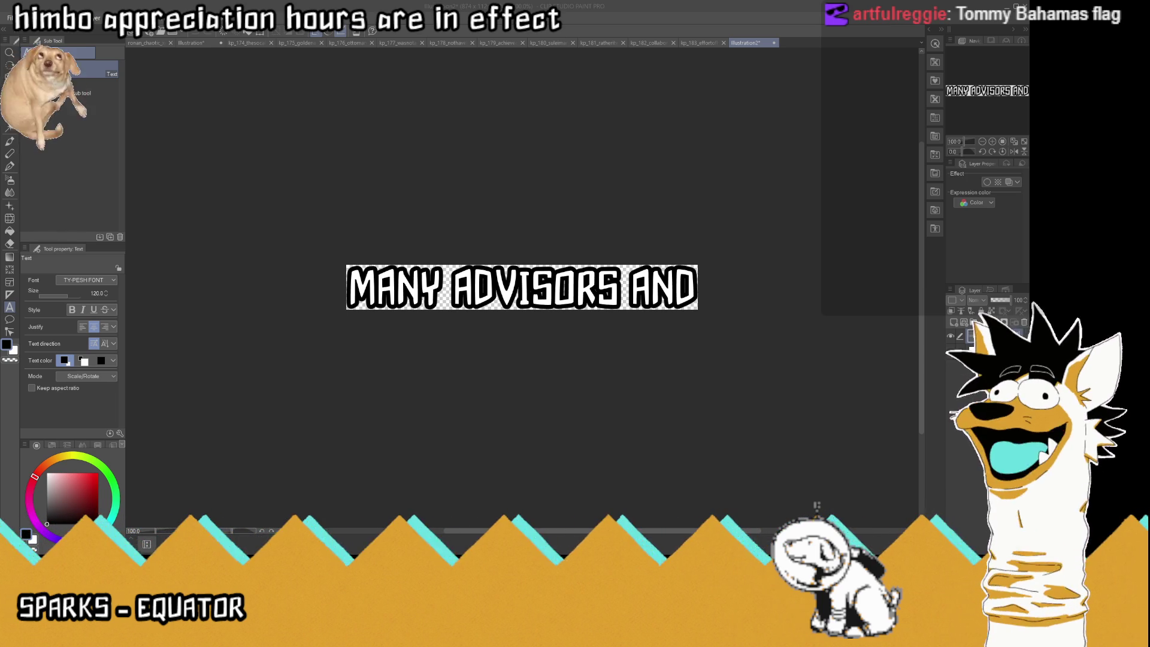
left_click(191, 42)
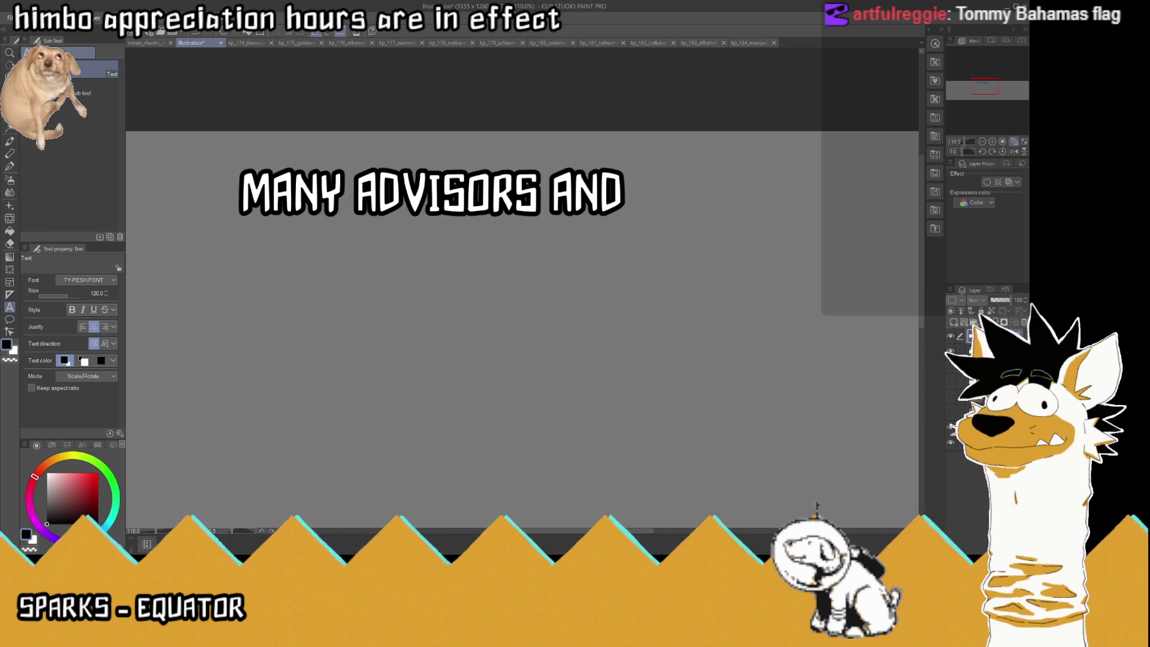
Restore the full caption, cut it to ADMINISTRATORS, and place that word on a new 725×112 canvas.
left_click(432, 192)
key("ctrl+z")
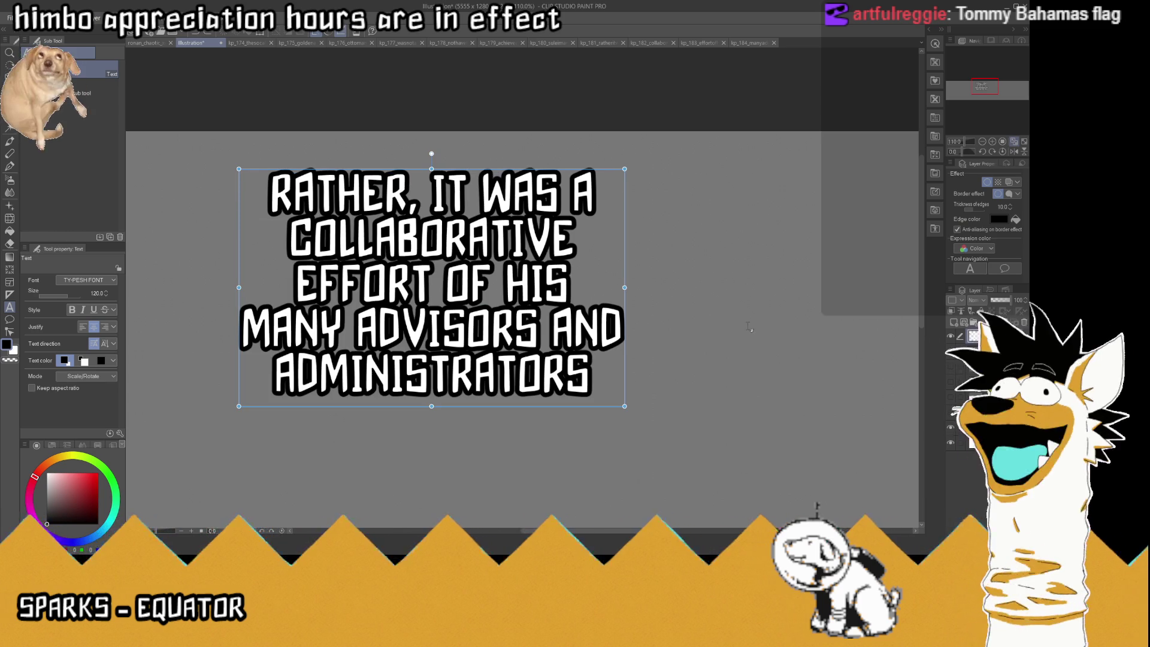
left_click(573, 333)
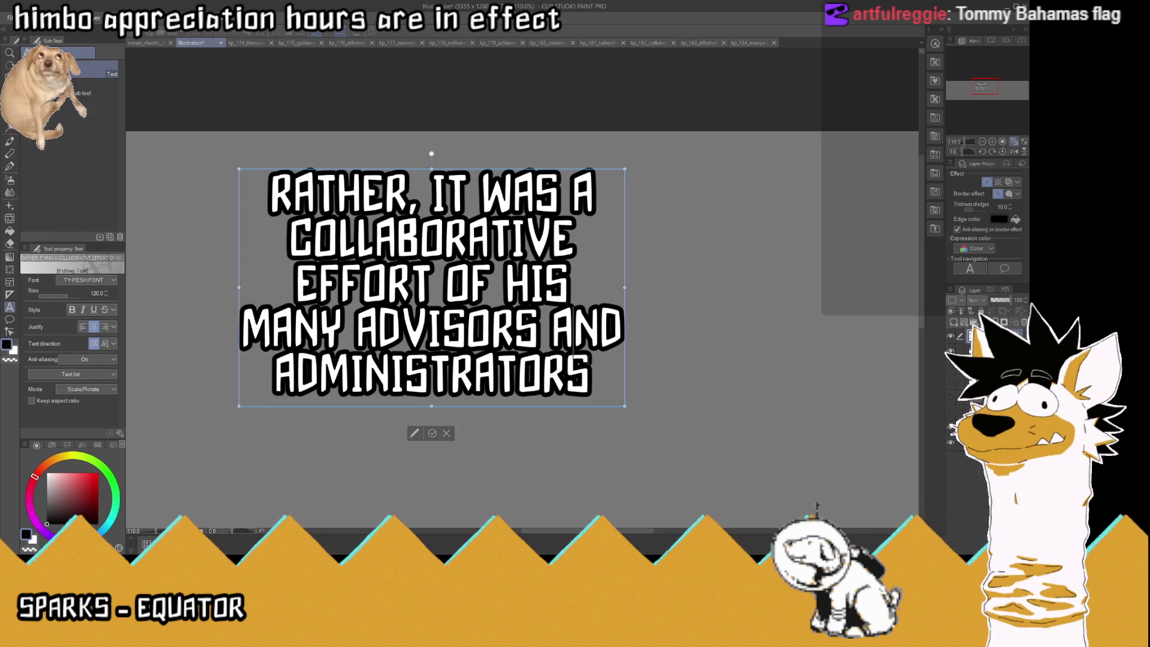
key("ctrl+a")
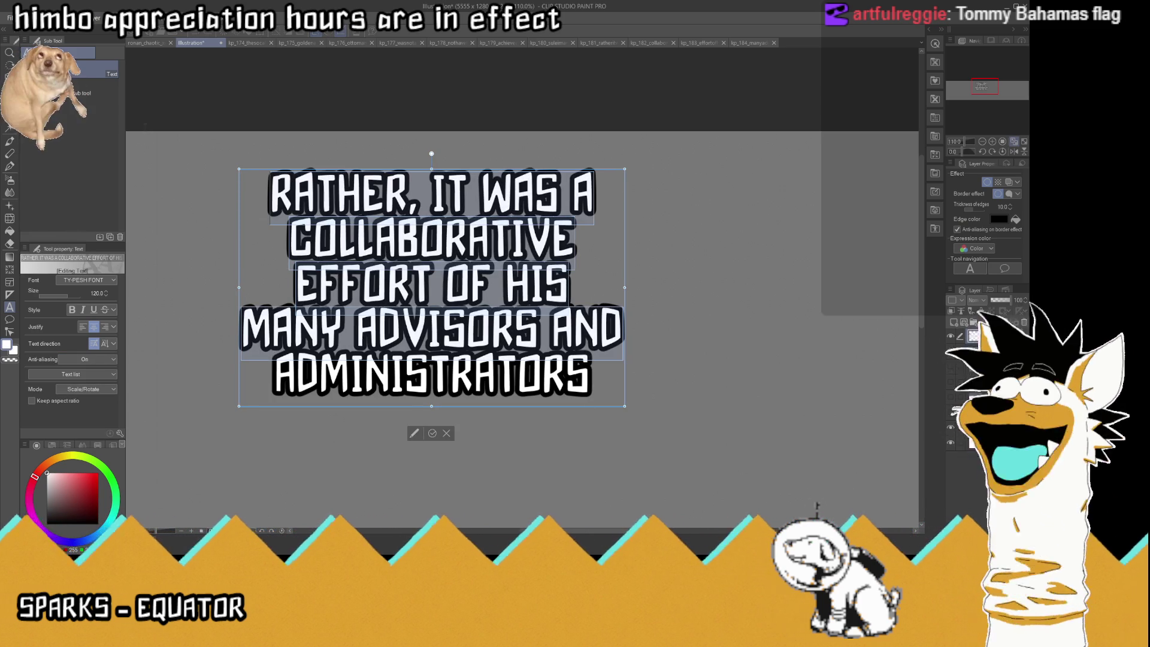
key("ctrl+v")
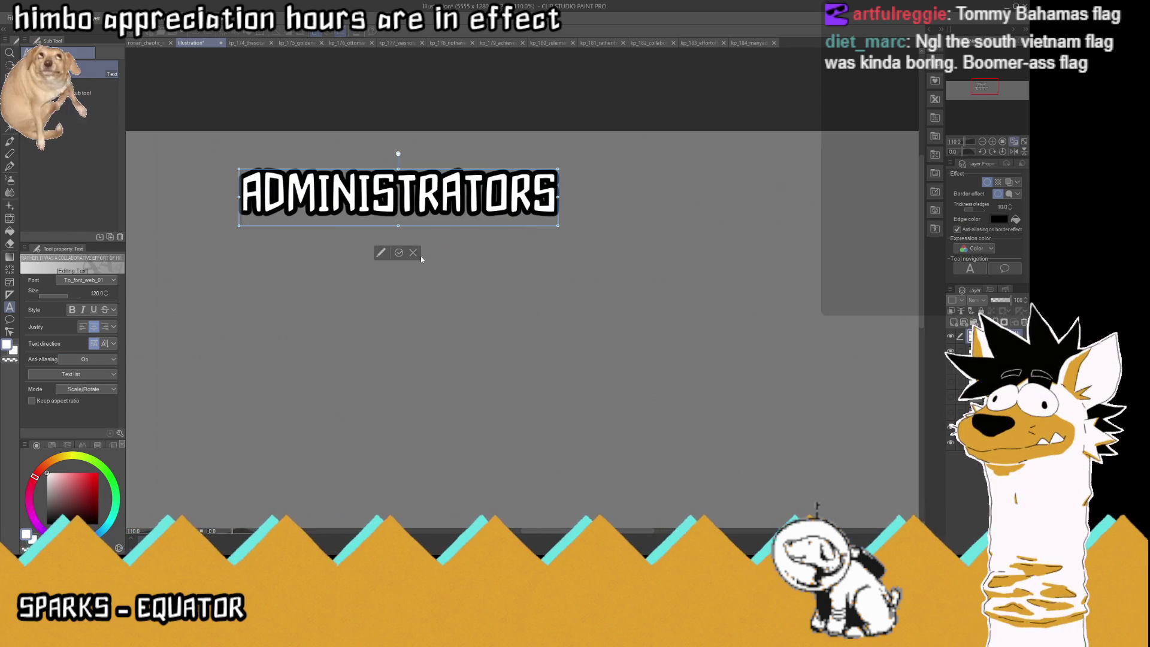
left_click(399, 254)
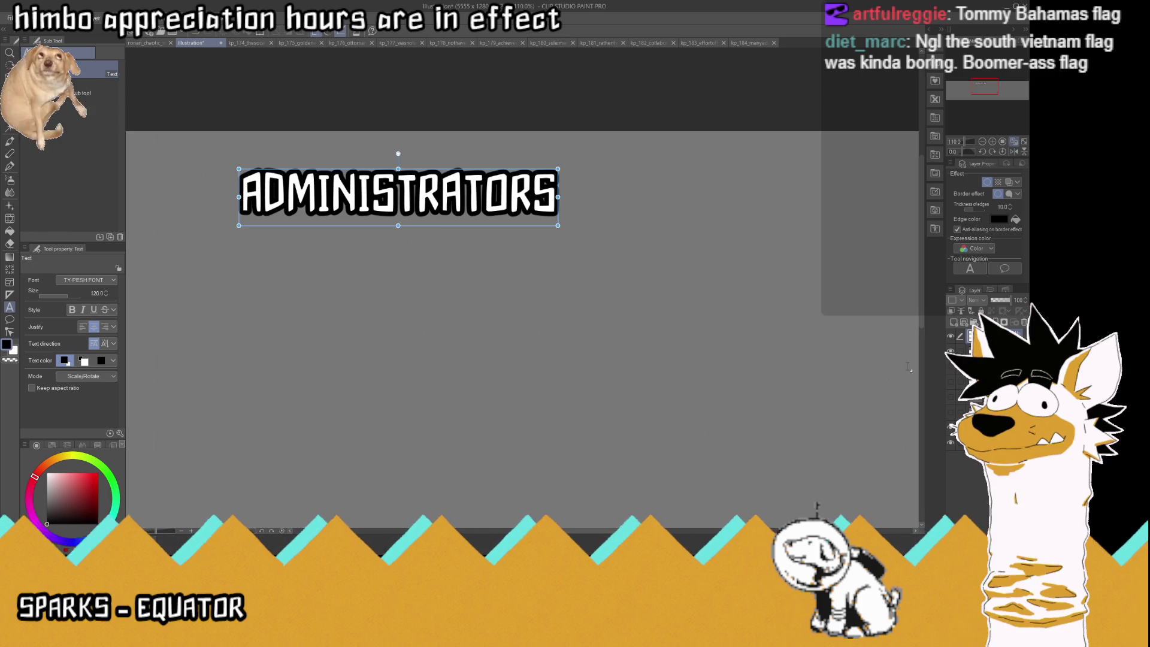
key("alt+bracketleft")
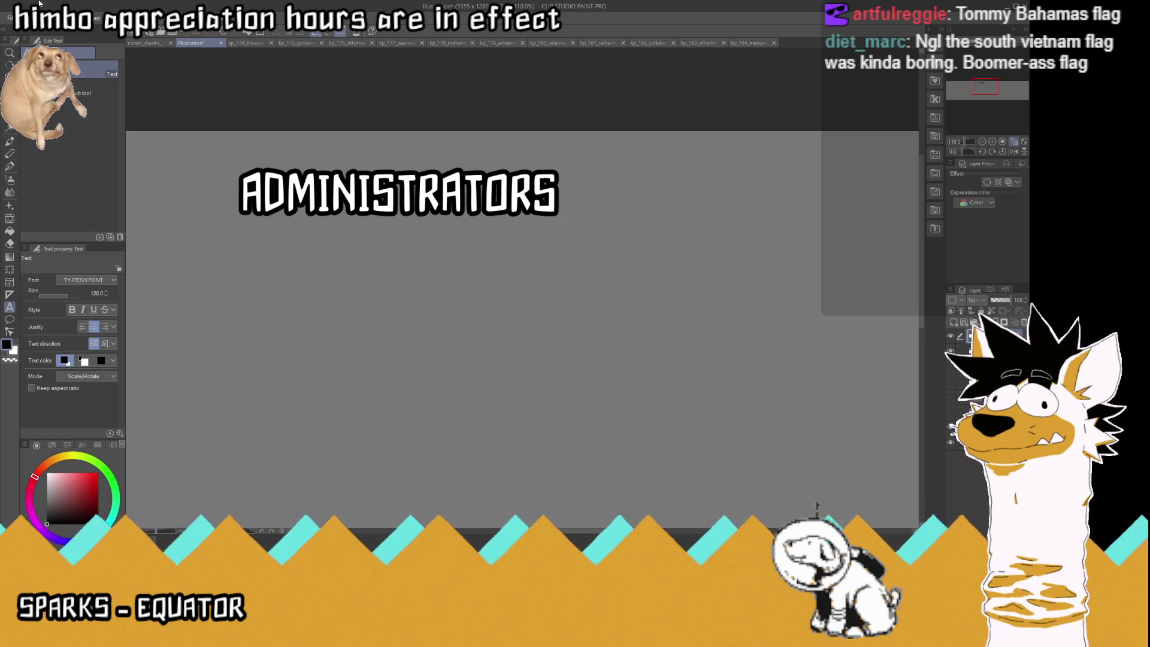
key("ctrl+alt+shift+n")
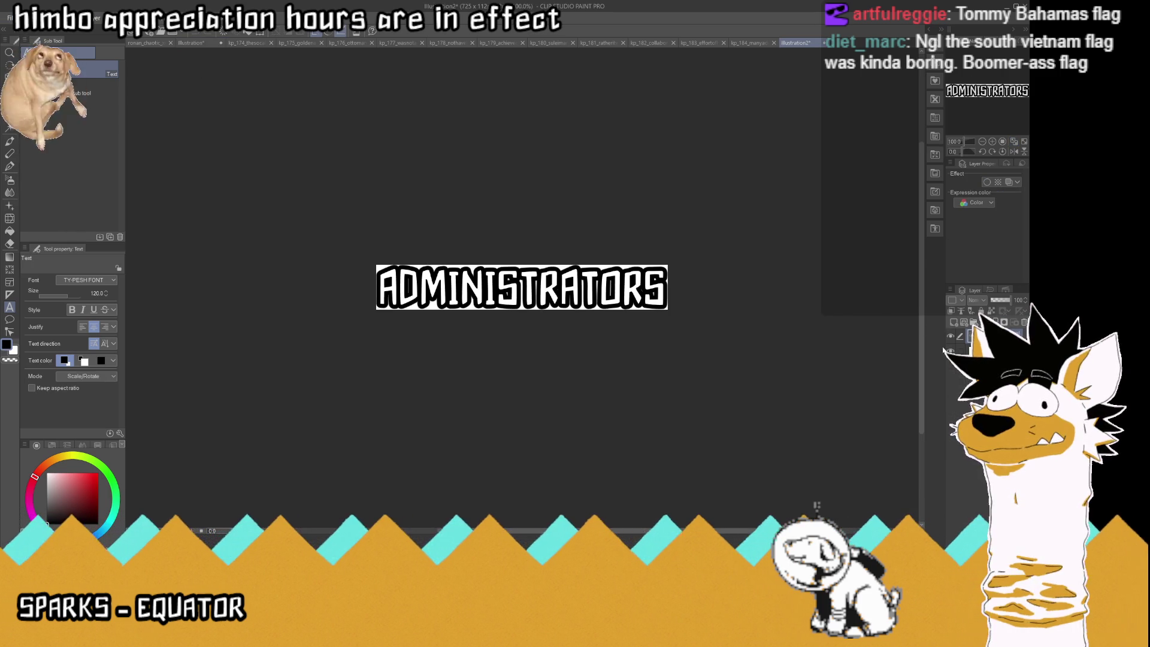